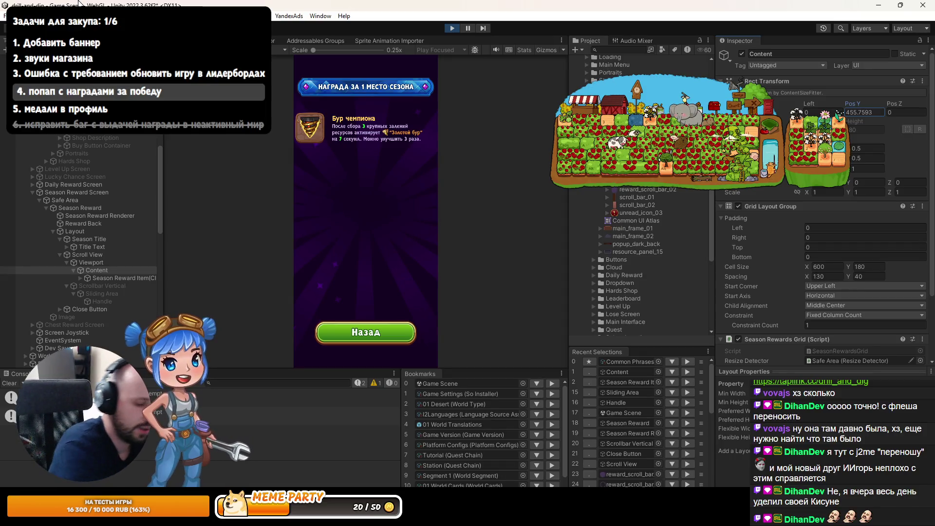
- Exit Play mode, then view Content's anchor presets and close them without changes
click(452, 28)
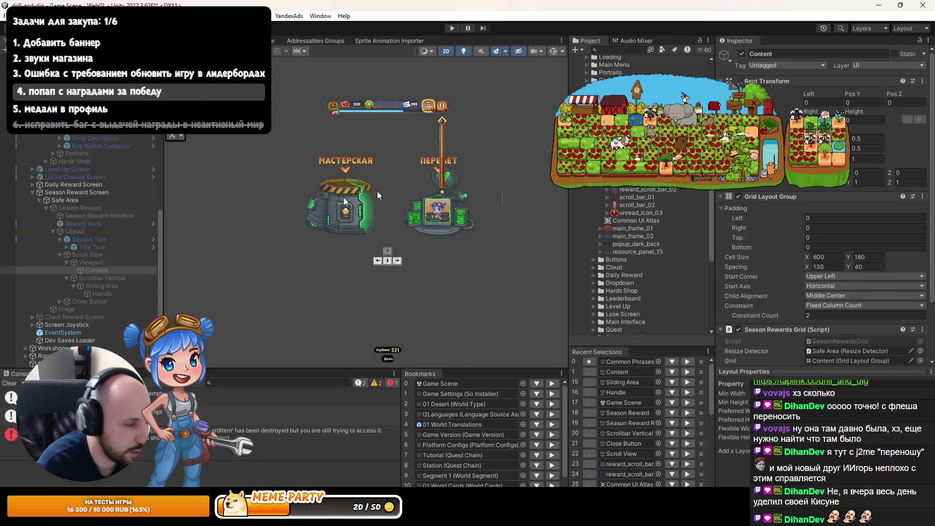
click(730, 105)
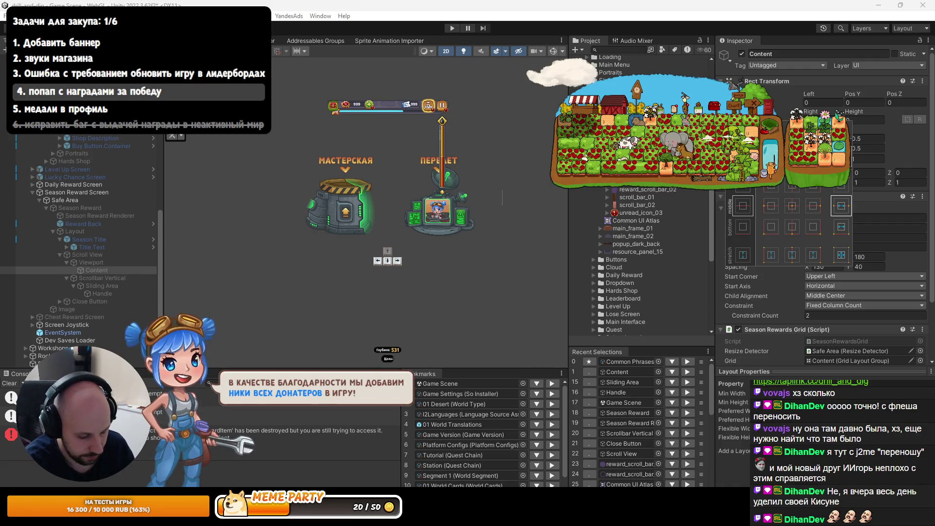
click(912, 158)
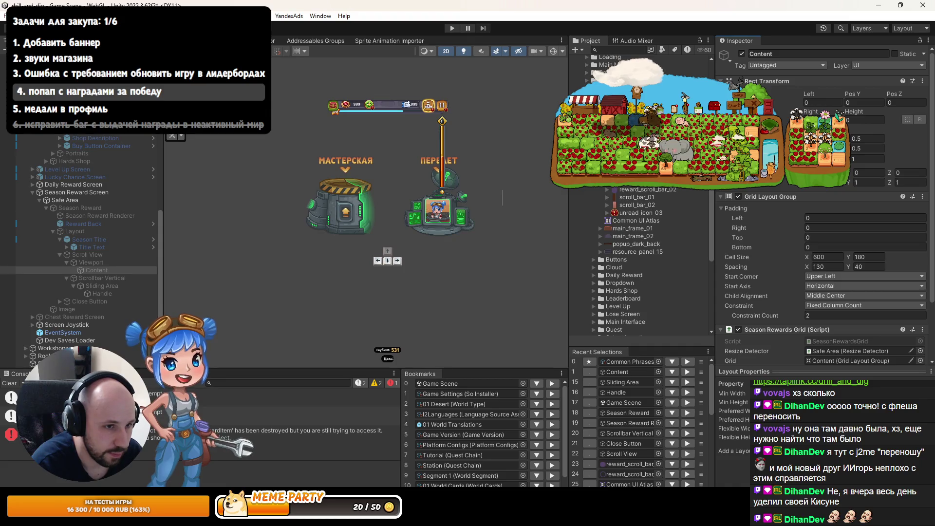
- Apply a new anchor preset to the Content container in the Inspector
click(733, 109)
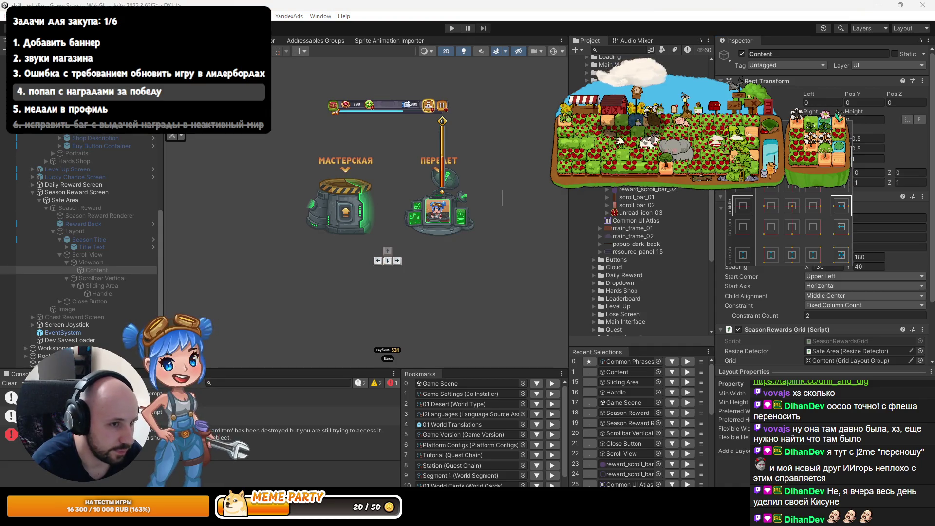
click(840, 187)
click(864, 103)
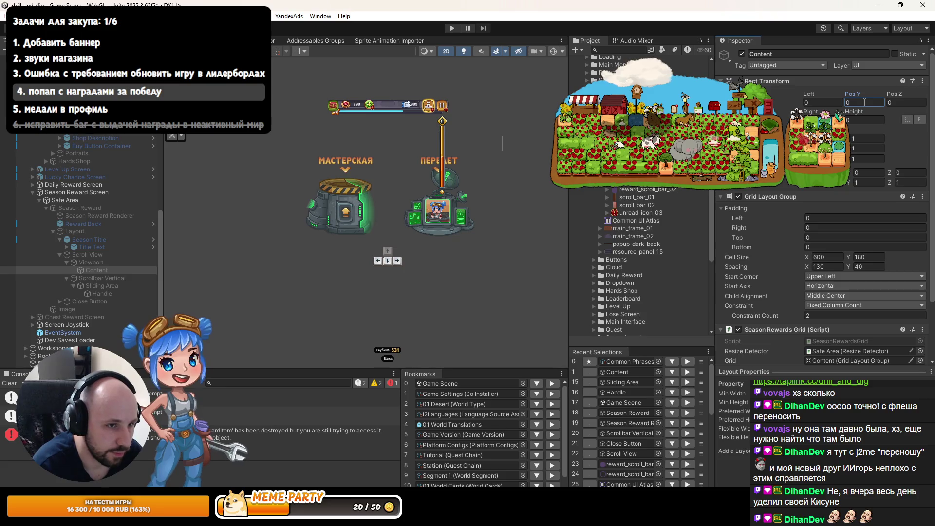
- Run the game, open the leaderboard and show the first-place season reward popup
click(452, 28)
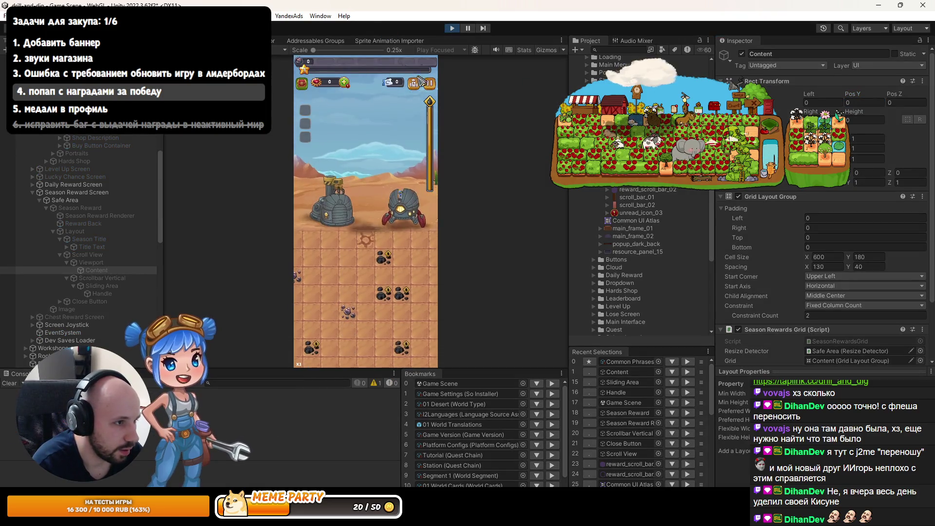
click(423, 81)
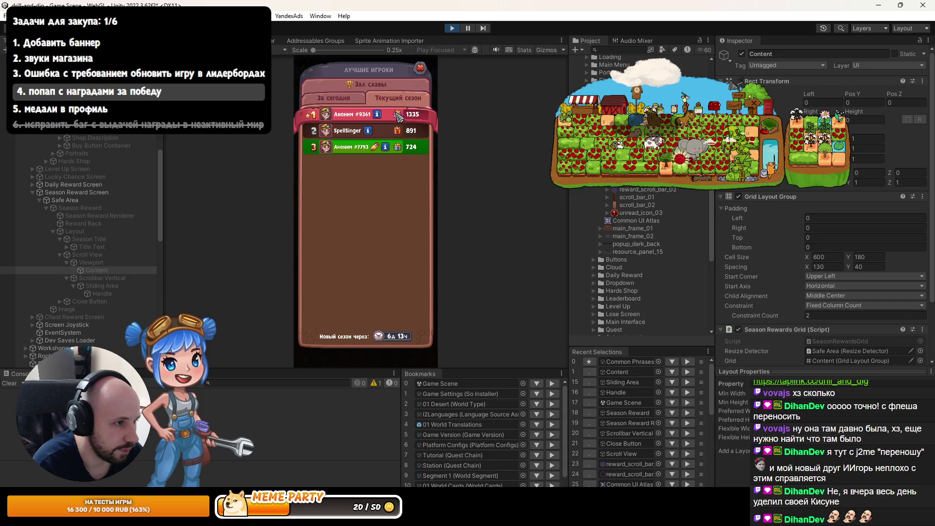
click(398, 115)
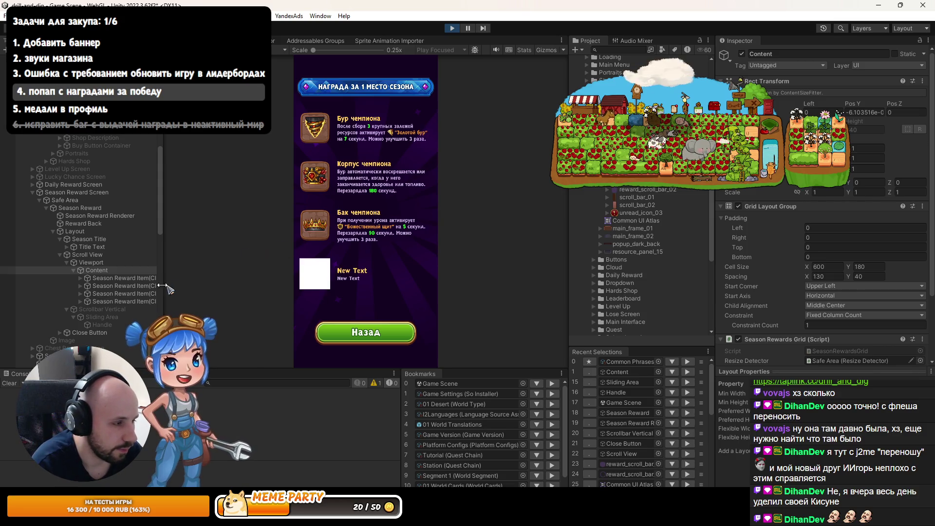
- Deactivate Season Reward Items 2–4 so only Бур чемпиона remains, then select Scroll View
click(141, 299)
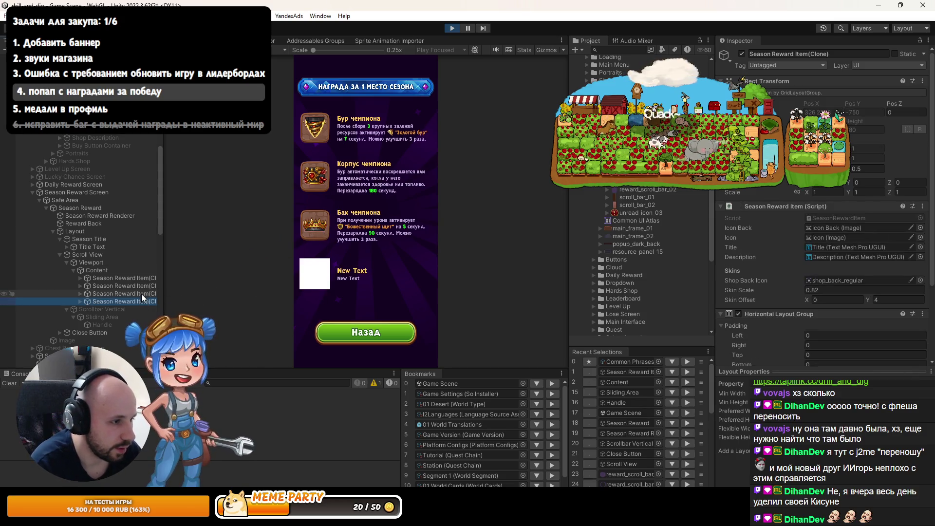
shift+click(144, 286)
click(741, 53)
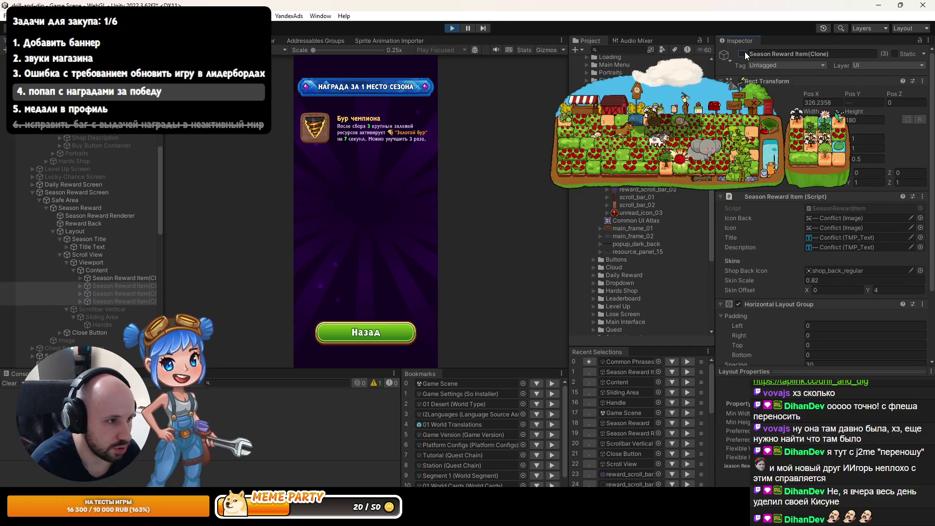
click(744, 52)
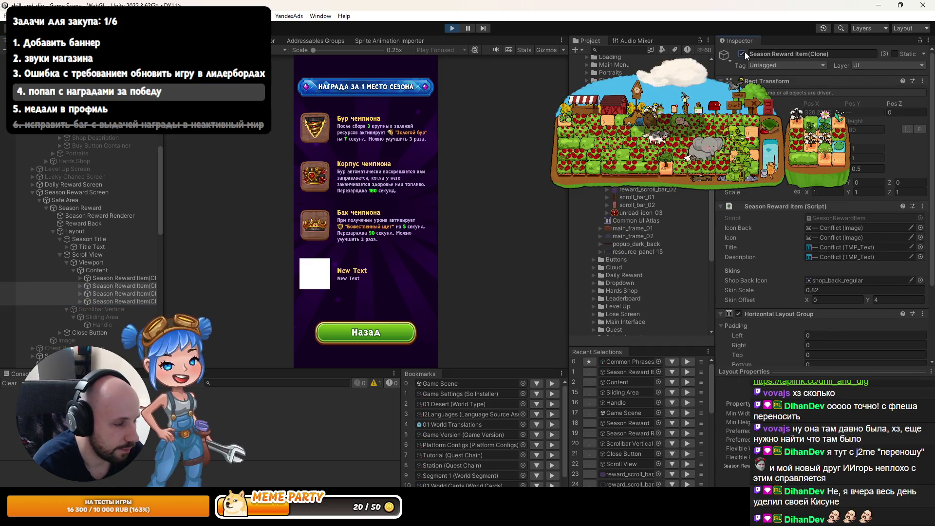
click(744, 52)
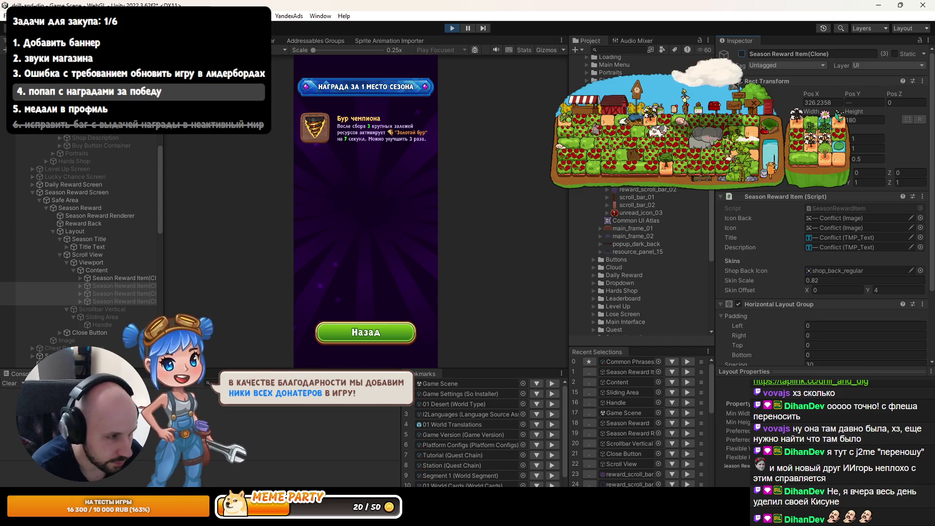
click(89, 255)
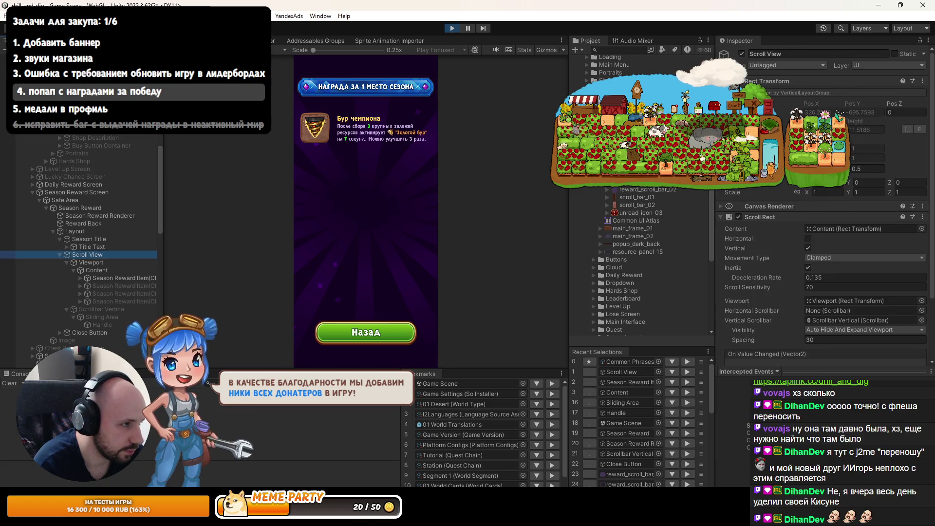
key(f)
scroll(648, 192, down, 5)
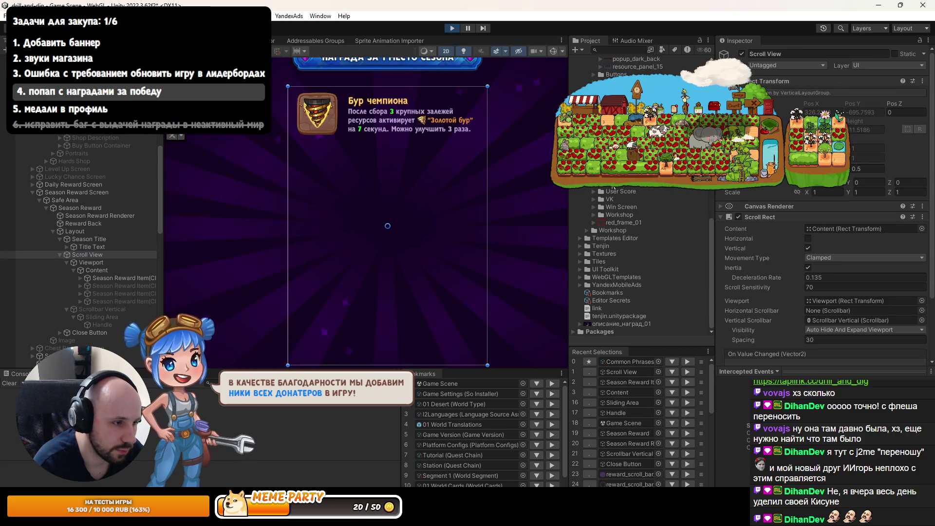
scroll(783, 218, down, 3)
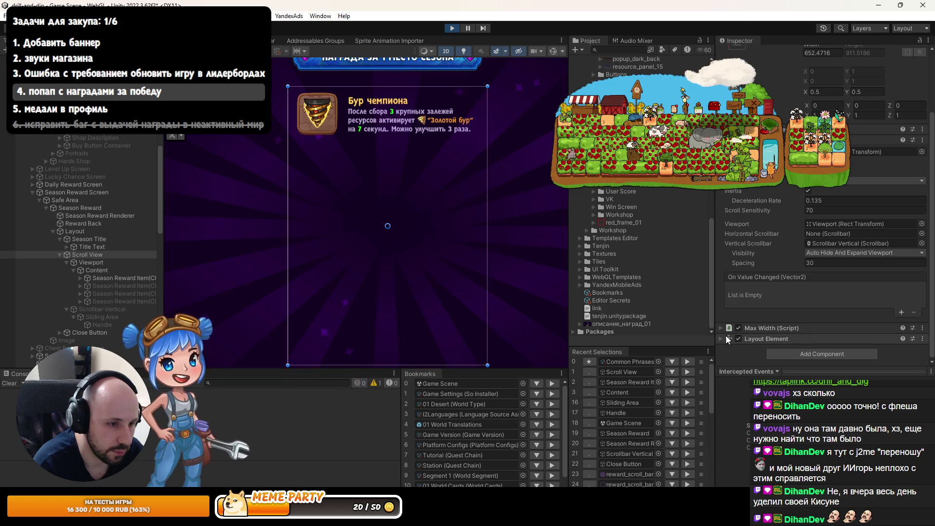
click(720, 338)
scroll(755, 326, down, 3)
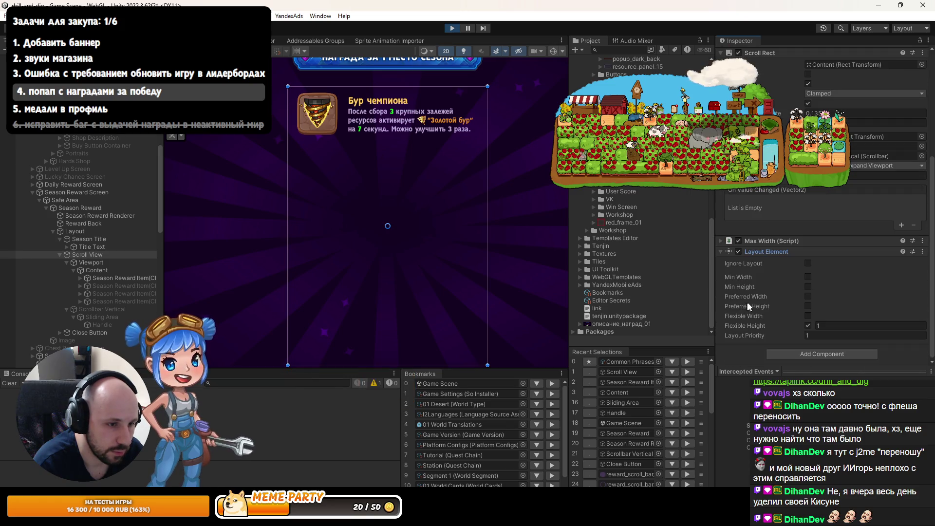
click(807, 325)
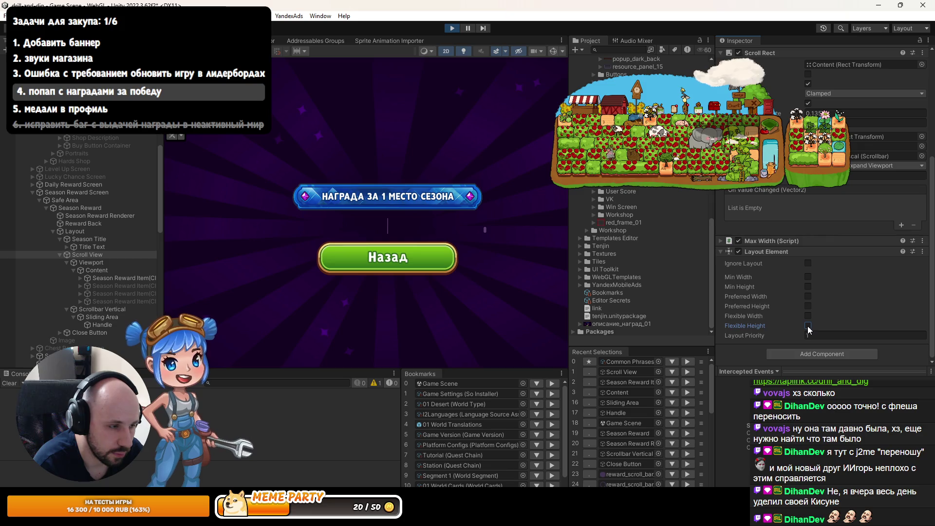
click(807, 325)
click(808, 306)
drag(808, 305, 666, 306)
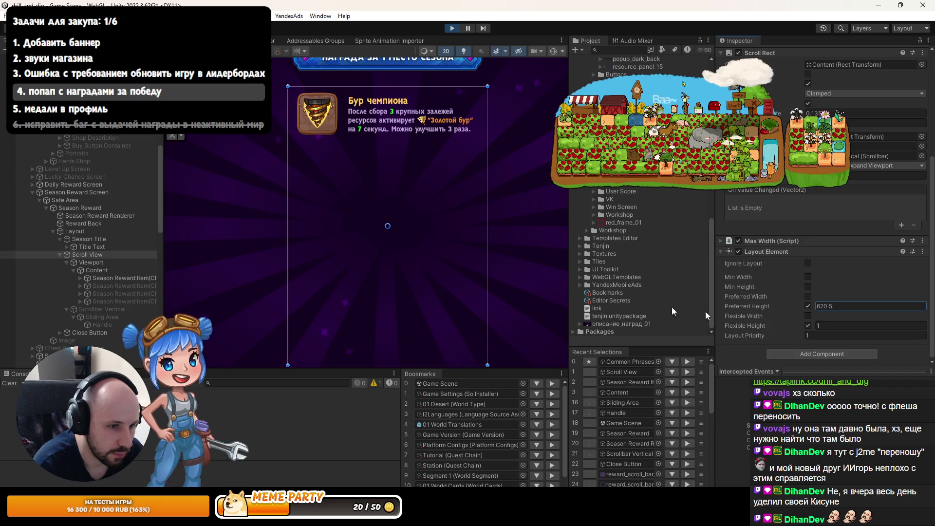
click(807, 326)
mouse_move(814, 306)
mouse_down()
mouse_move(695, 302)
mouse_move(550, 277)
mouse_move(575, 276)
mouse_up()
key(ctrl+2)
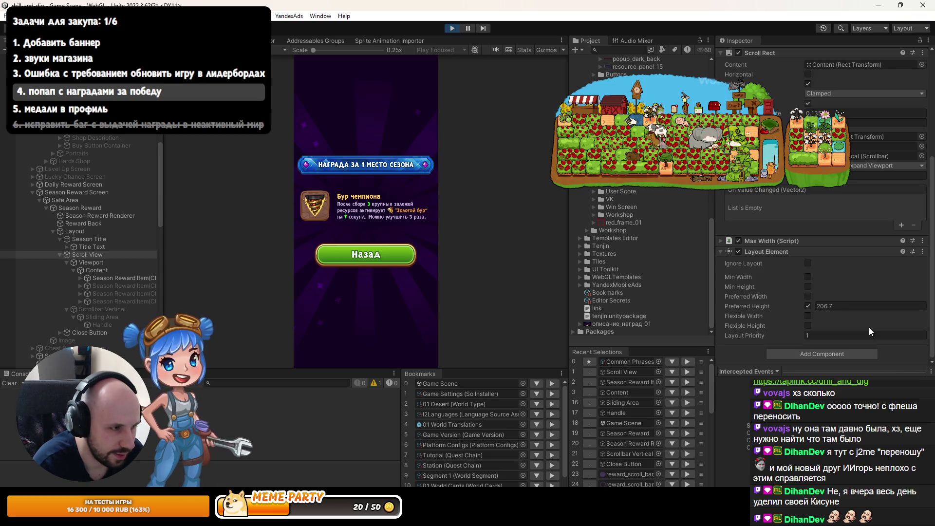
mouse_move(814, 304)
mouse_down()
mouse_move(850, 309)
mouse_move(43, 311)
mouse_move(428, 310)
mouse_move(453, 222)
mouse_move(725, 288)
mouse_up()
click(803, 307)
click(807, 324)
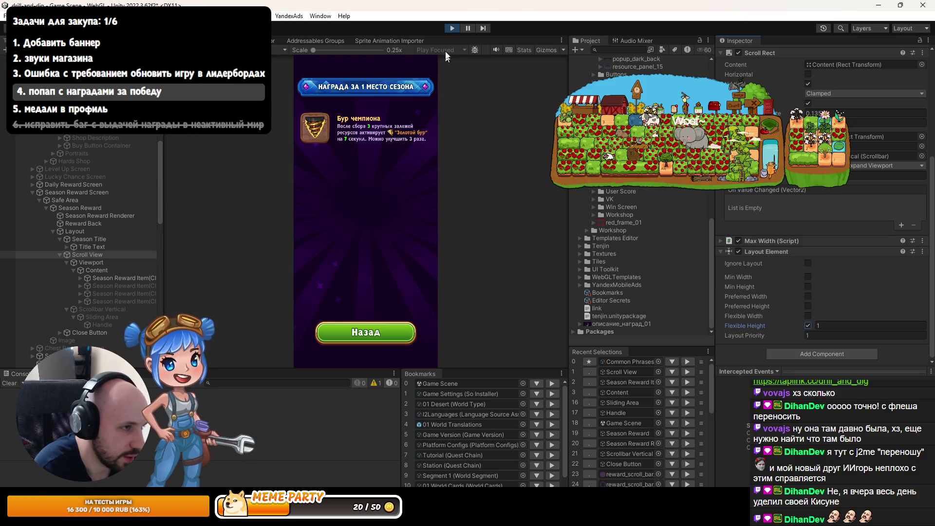
click(106, 293)
- Select the hidden reward items, duplicate one Season Reward Item twice, then inspect Scroll View and Content
ctrl+click(106, 286)
ctrl+click(108, 301)
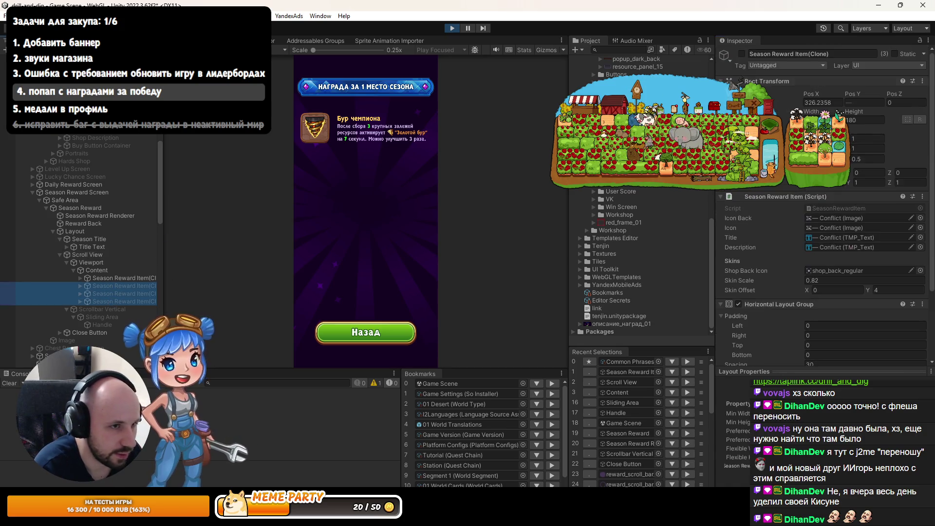
click(116, 294)
key(ctrl+d)
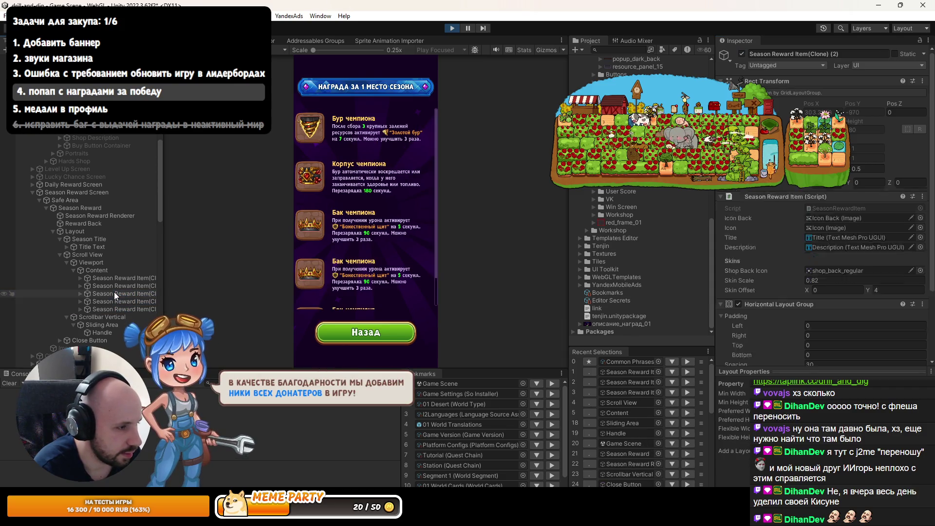
key(ctrl+d)
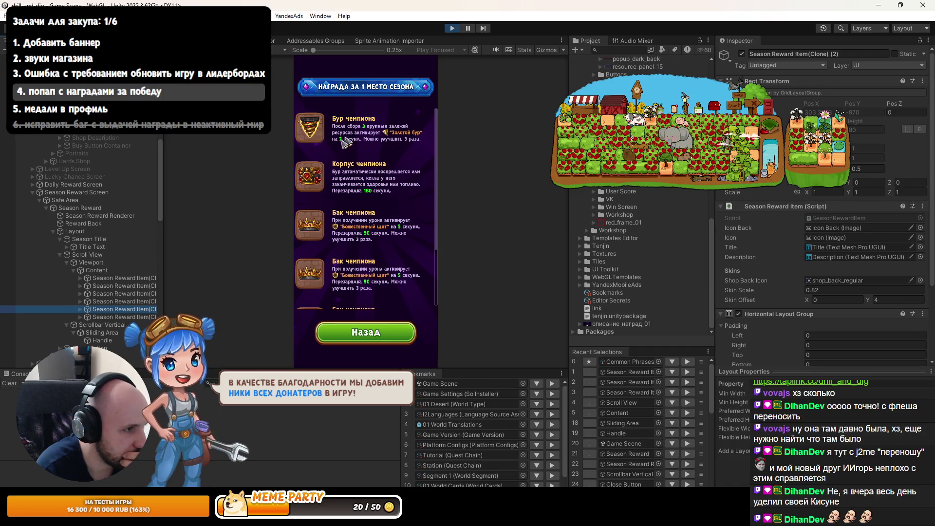
click(105, 255)
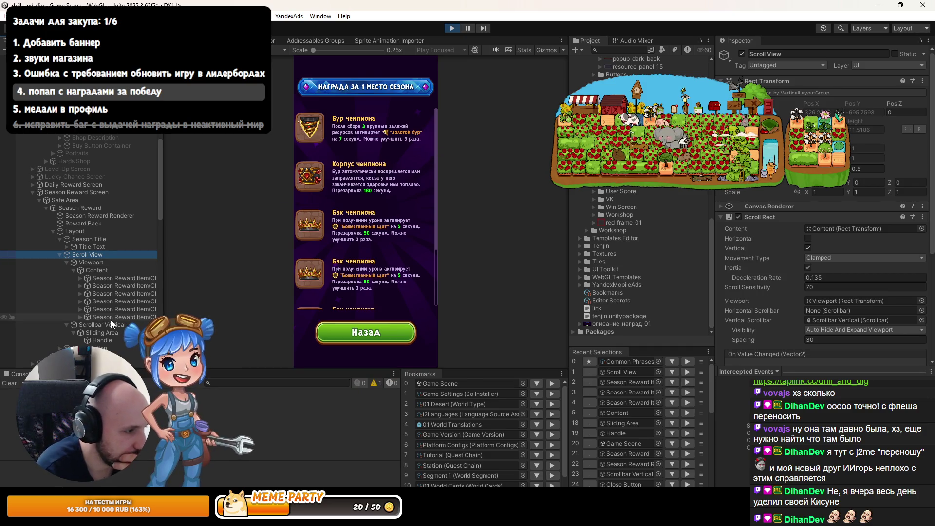
click(103, 271)
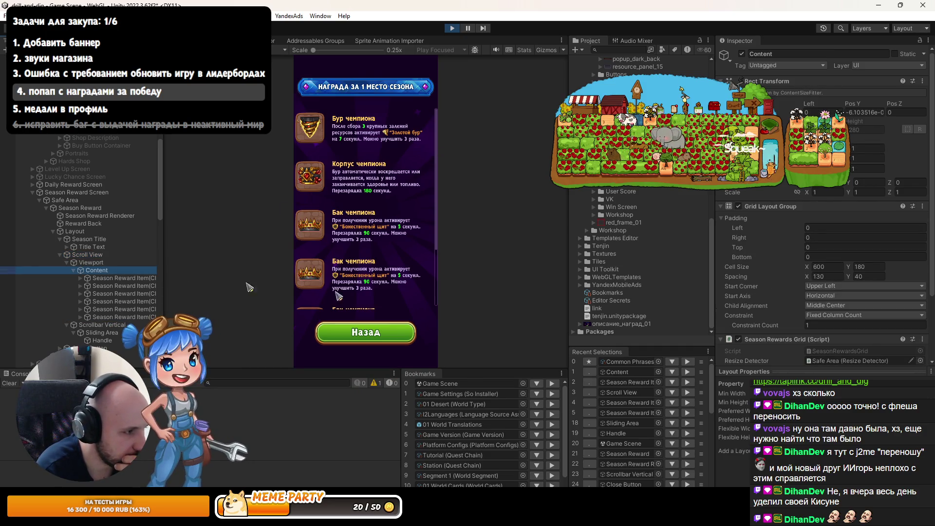
scroll(794, 297, down, 4)
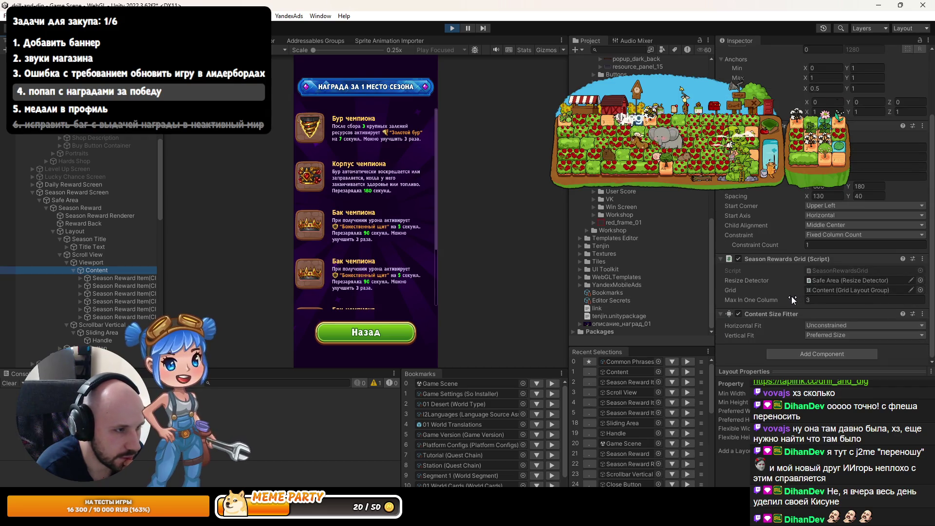
key(Up)
key(Up)
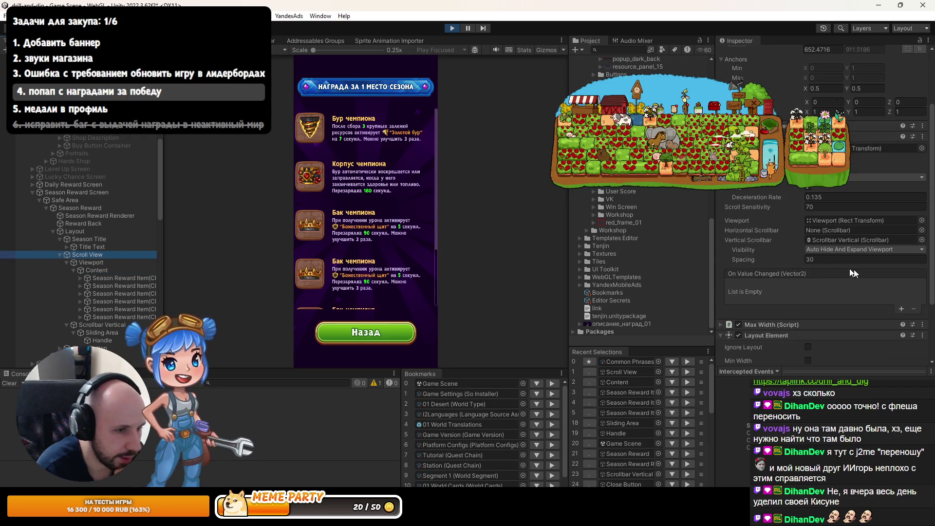
click(830, 259)
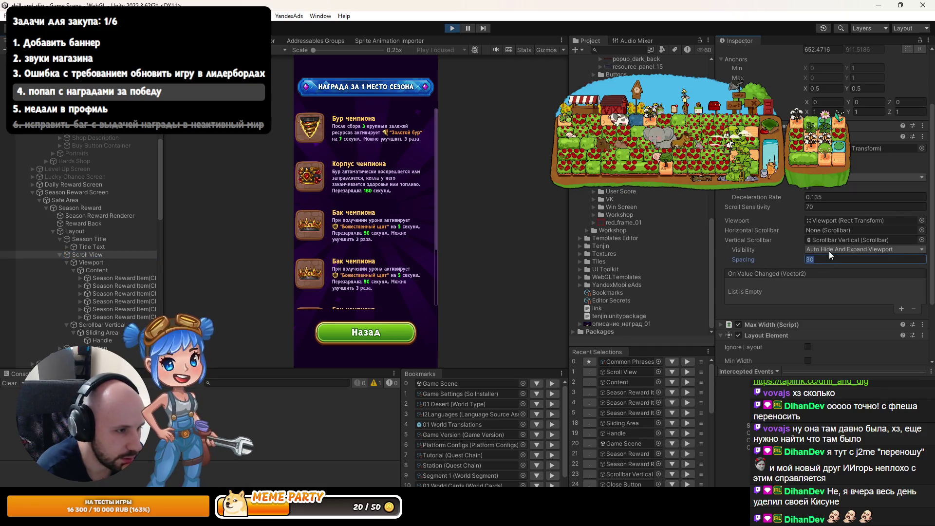
key(Home)
text(-)
key(End)
key(BackSpace)
key(BackSpace)
key(BackSpace)
text(0)
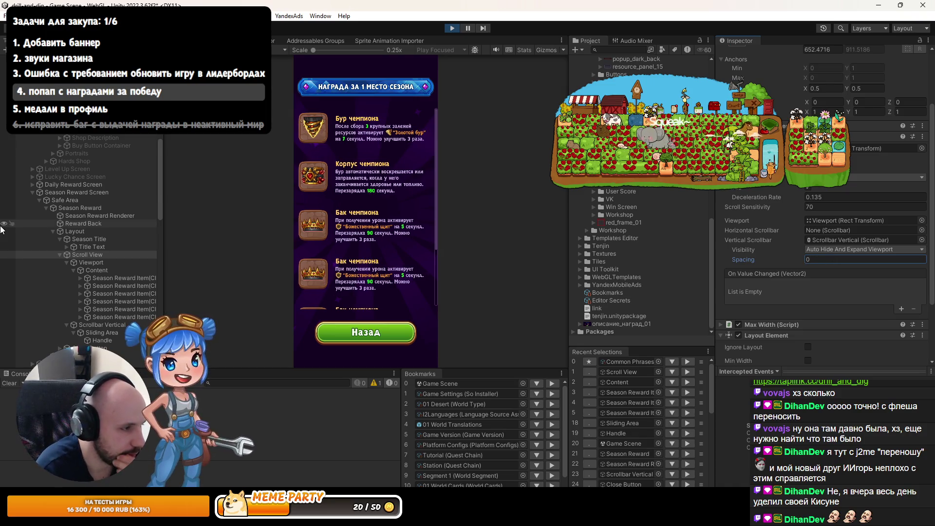
click(122, 317)
shift+click(121, 309)
shift+click(122, 302)
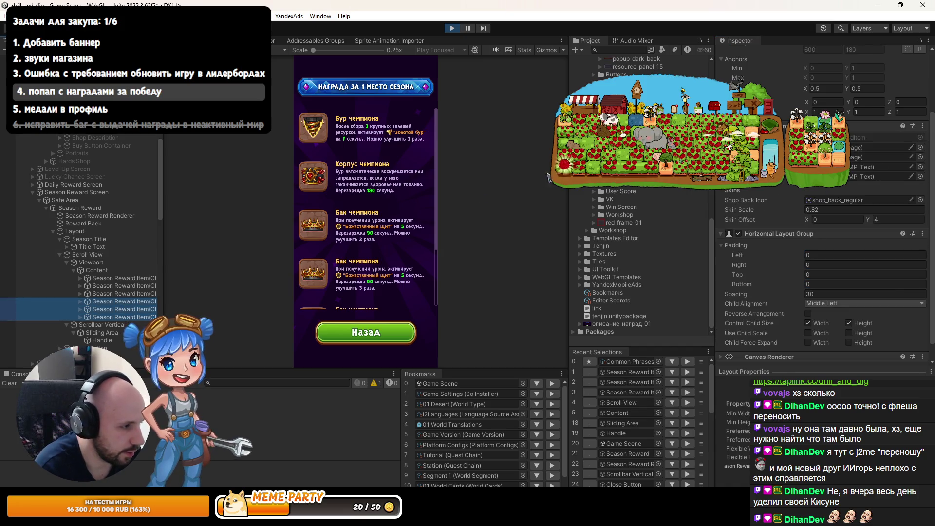
scroll(760, 122, up, 3)
click(741, 53)
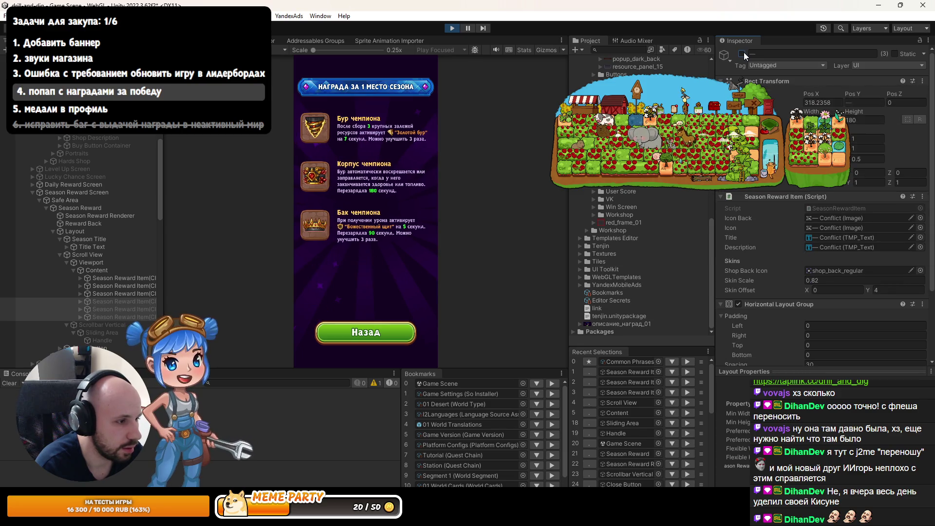
click(741, 53)
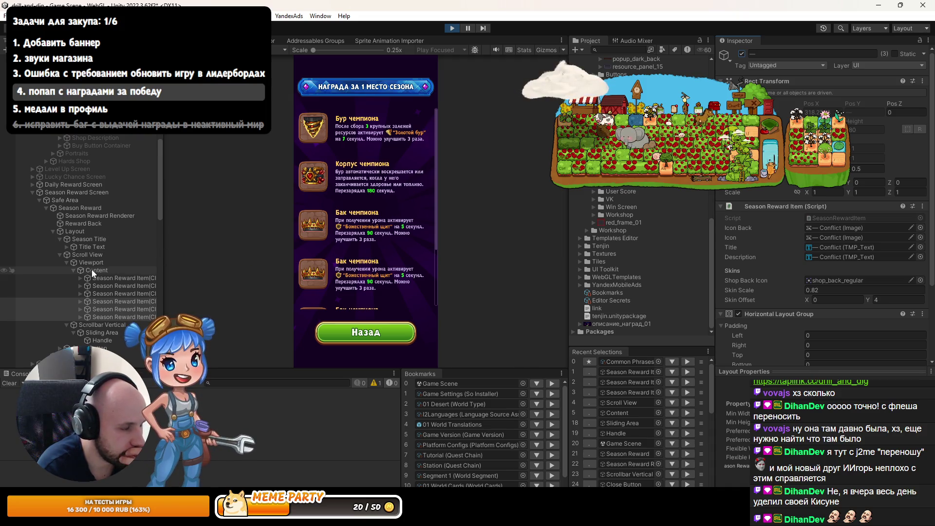
click(89, 255)
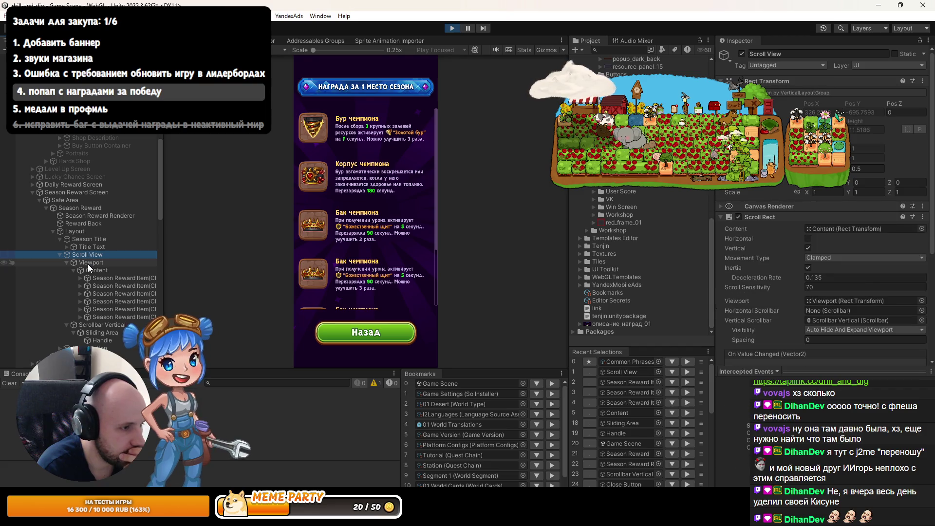
- Inspect the Viewport, the Content grid layout and the Scroll View settings
click(88, 264)
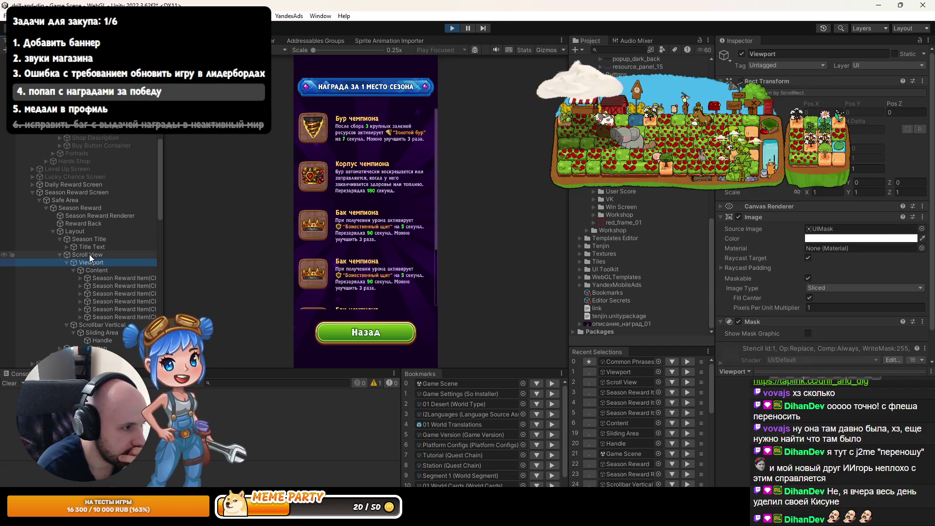
click(91, 269)
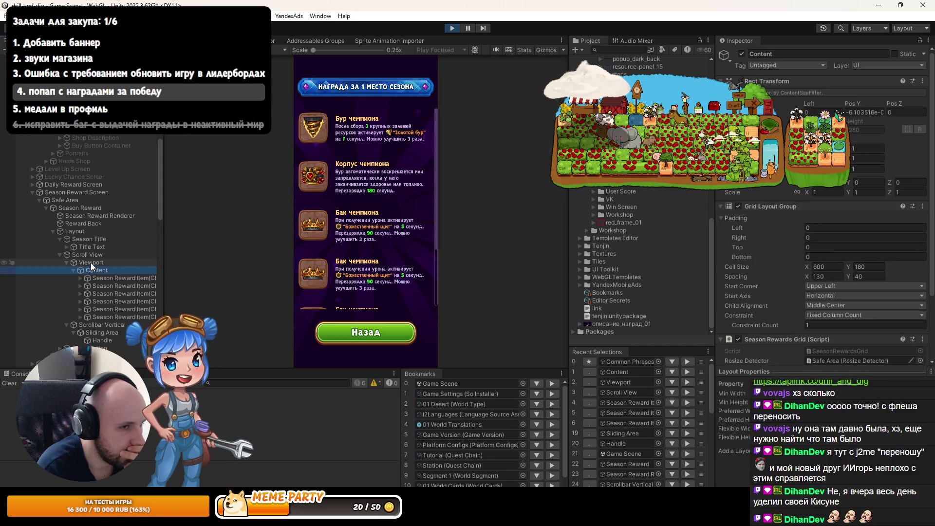
key(ctrl+1)
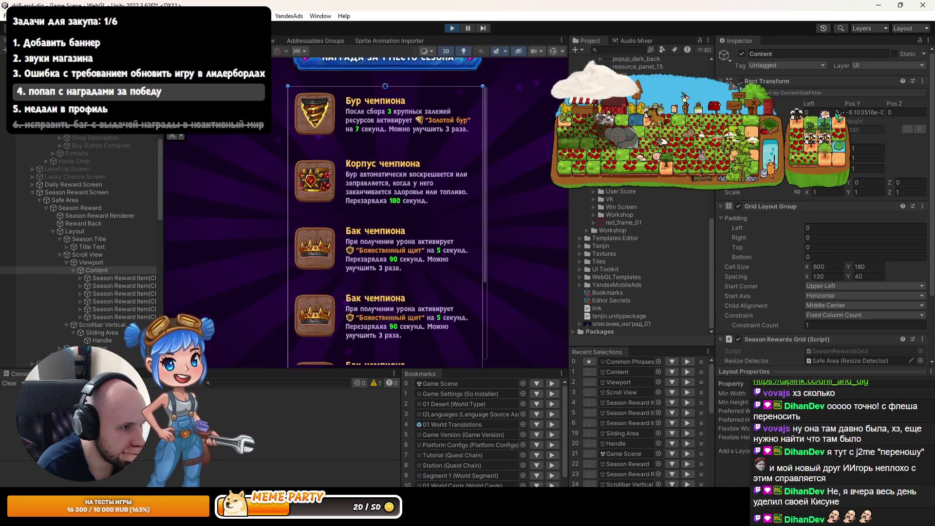
click(89, 255)
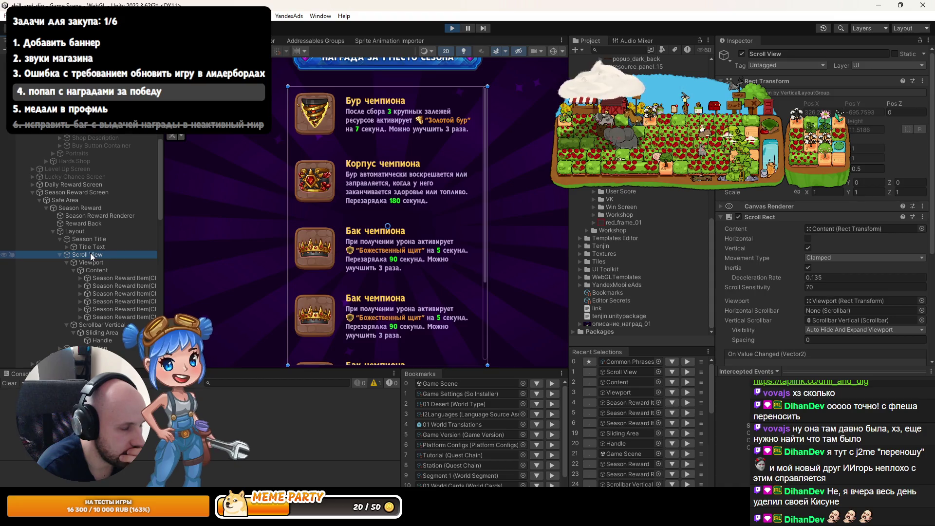
- Set the Scroll View's Max Width (Script) Padding to 5
scroll(817, 246, down, 5)
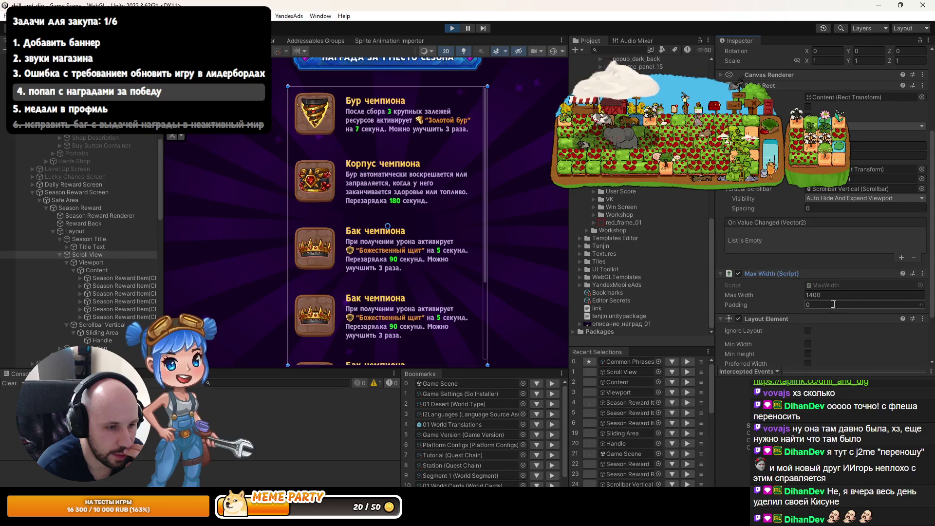
drag(746, 305, 764, 305)
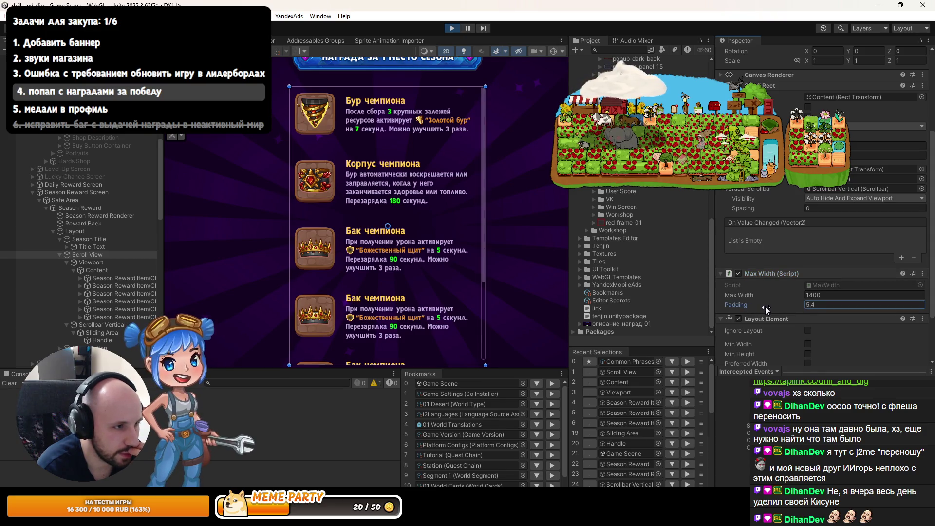
key(ctrl+2)
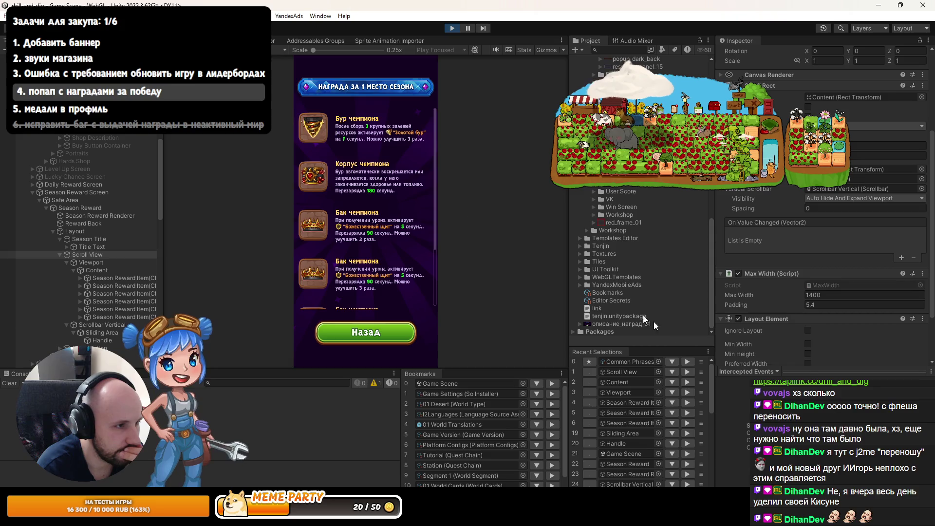
click(865, 305)
text(5)
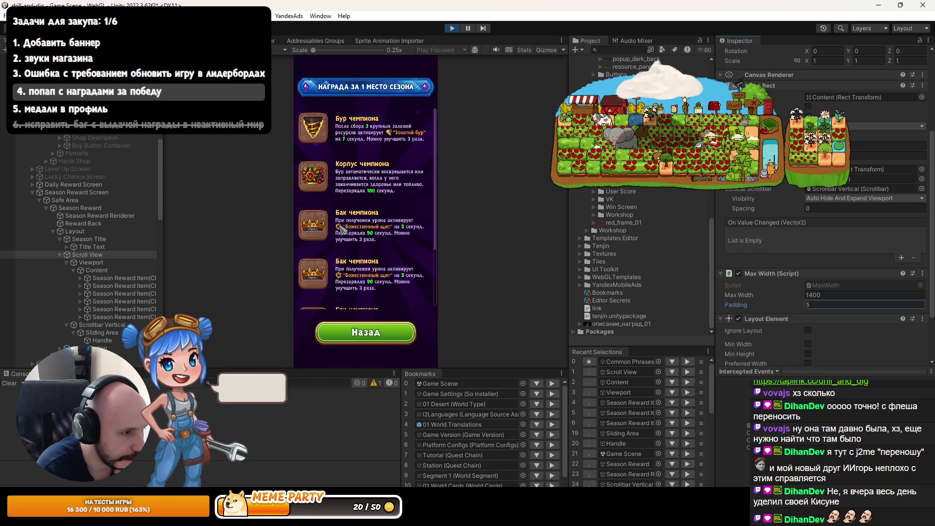
key(Return)
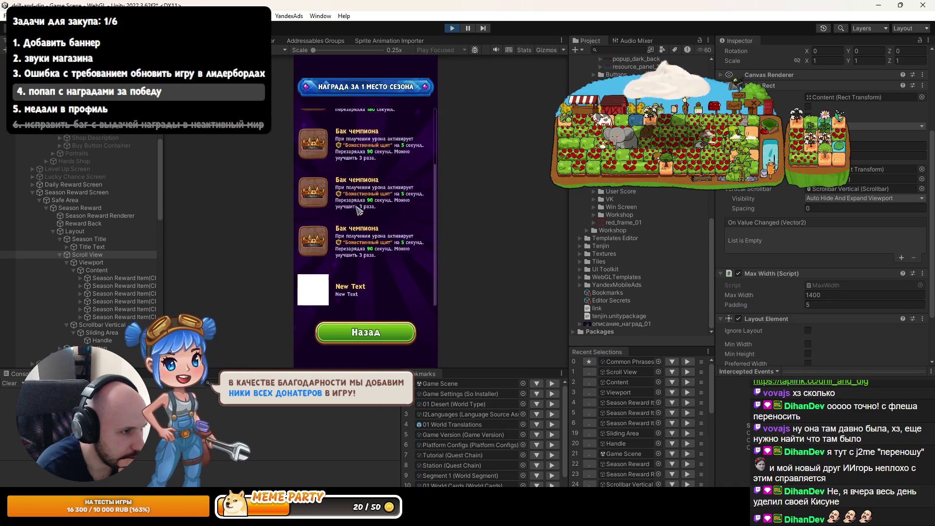
- Deactivate the three selected Season Reward Items
click(106, 316)
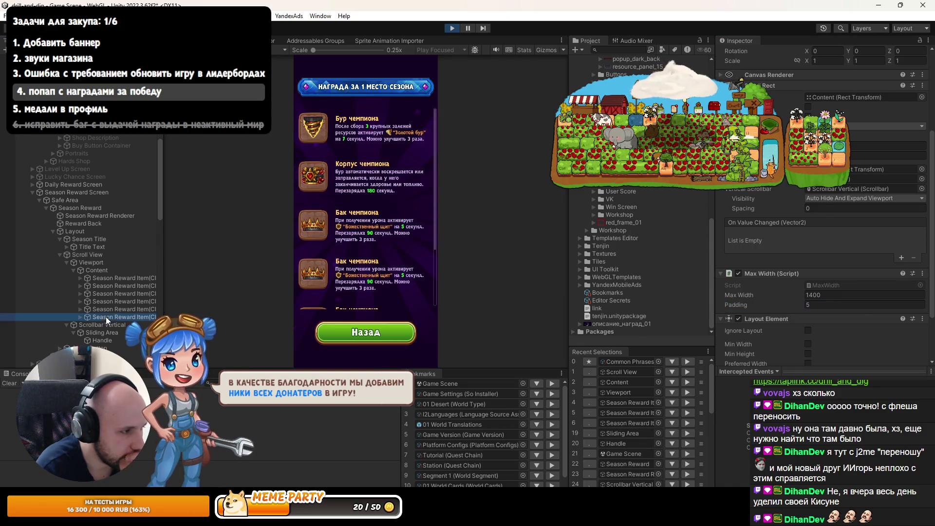
shift+click(110, 310)
shift+click(111, 301)
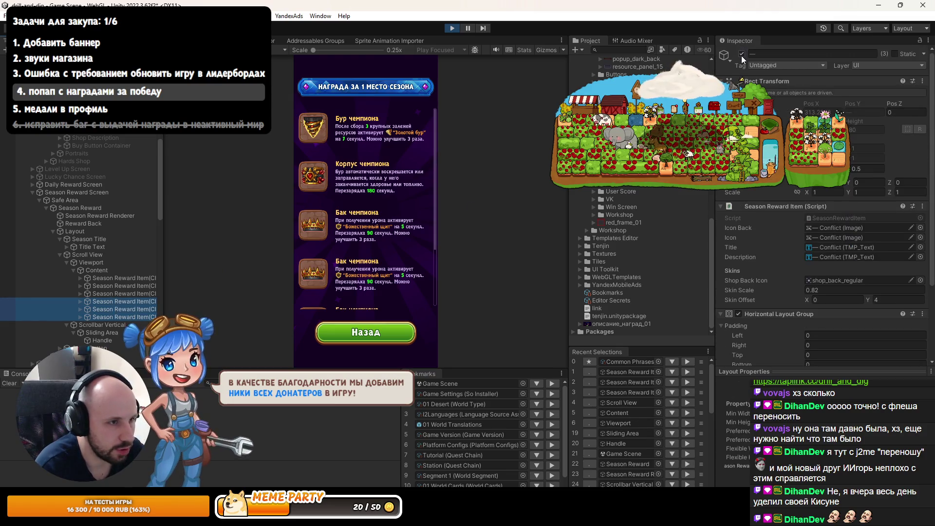
click(743, 57)
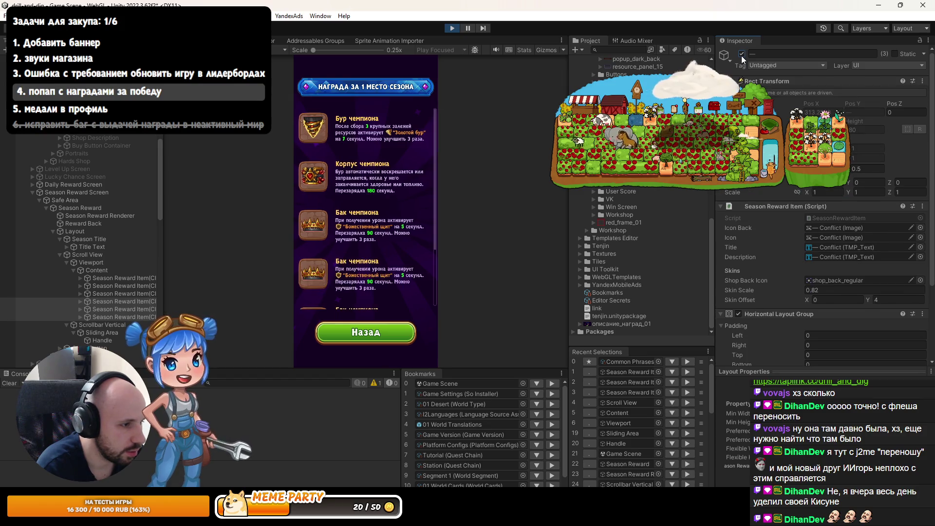
click(742, 54)
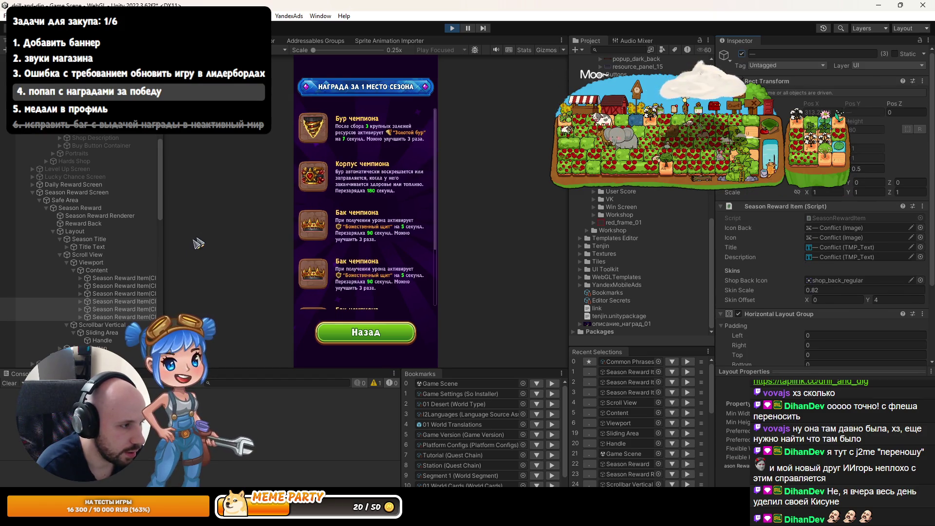
- Stop Play mode, re-enter Scroll View Padding 5 so it persists, and run the game
click(110, 256)
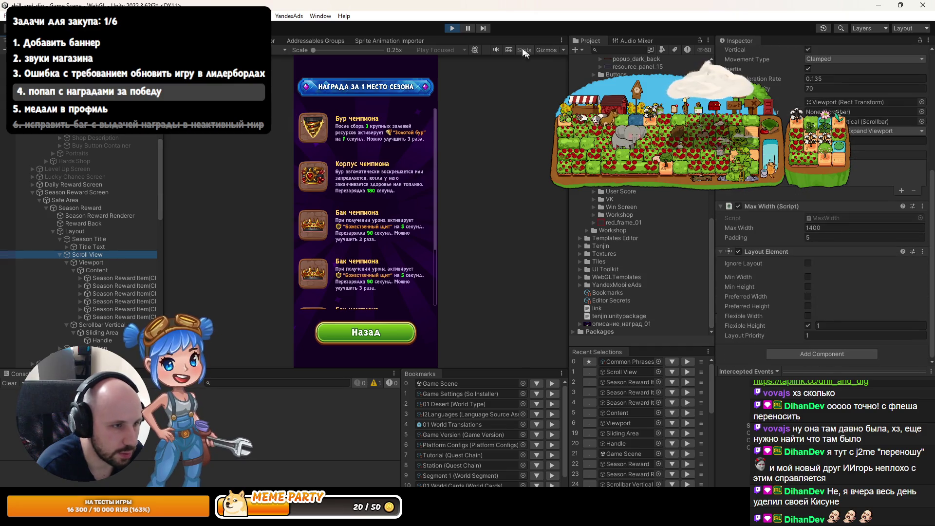
key(ctrl+p)
click(808, 237)
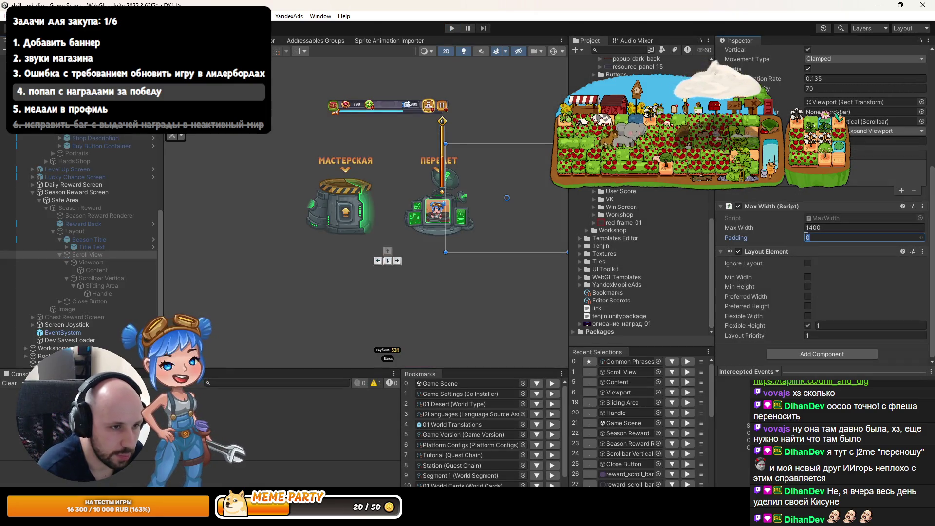
text(5)
key(Return)
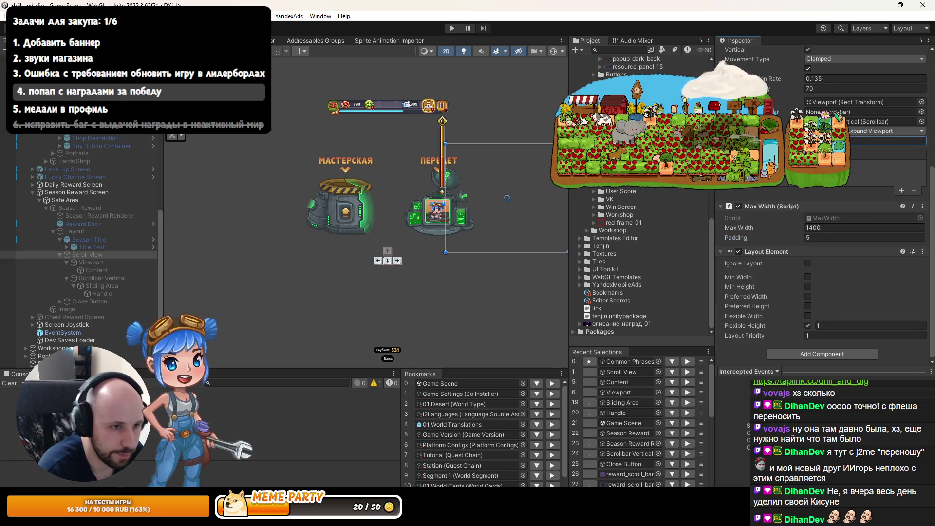
key(ctrl+p)
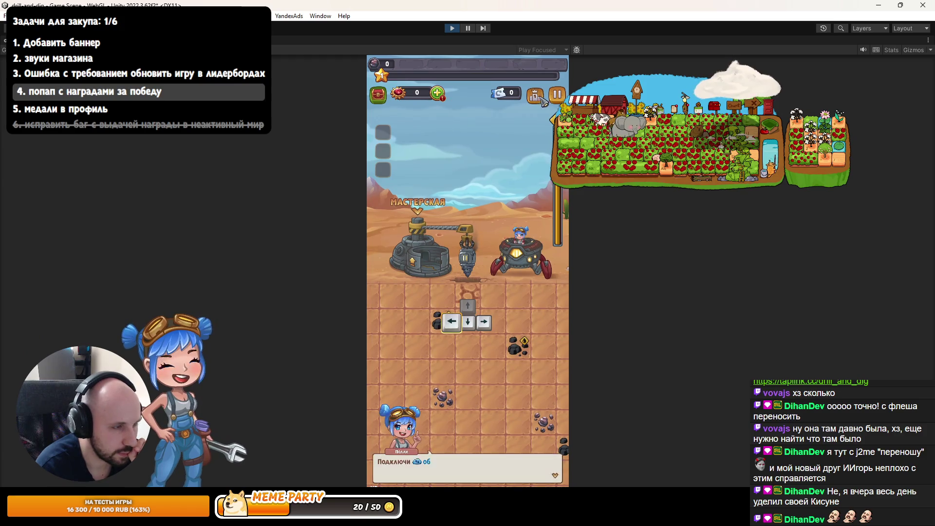
- Open the leaderboard and open and close the first-place season reward popup
click(536, 96)
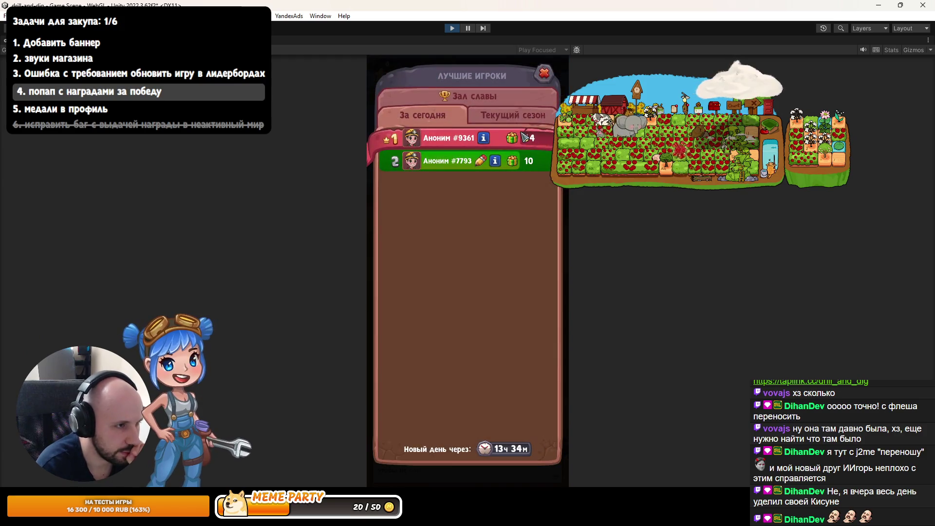
click(512, 139)
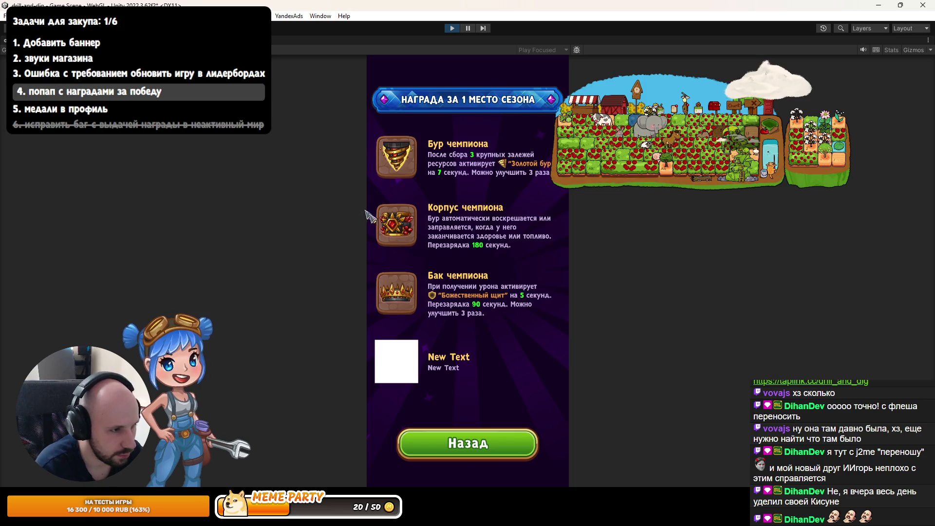
click(466, 443)
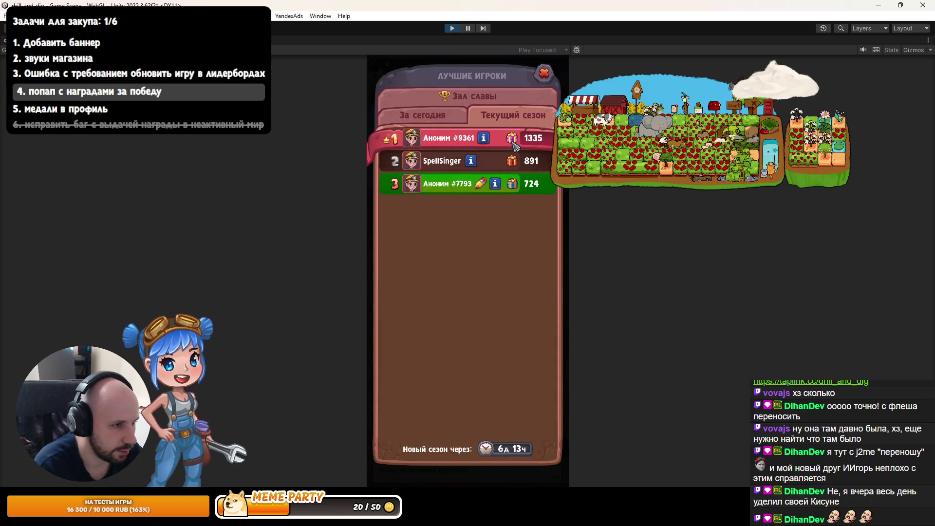
click(511, 139)
click(466, 441)
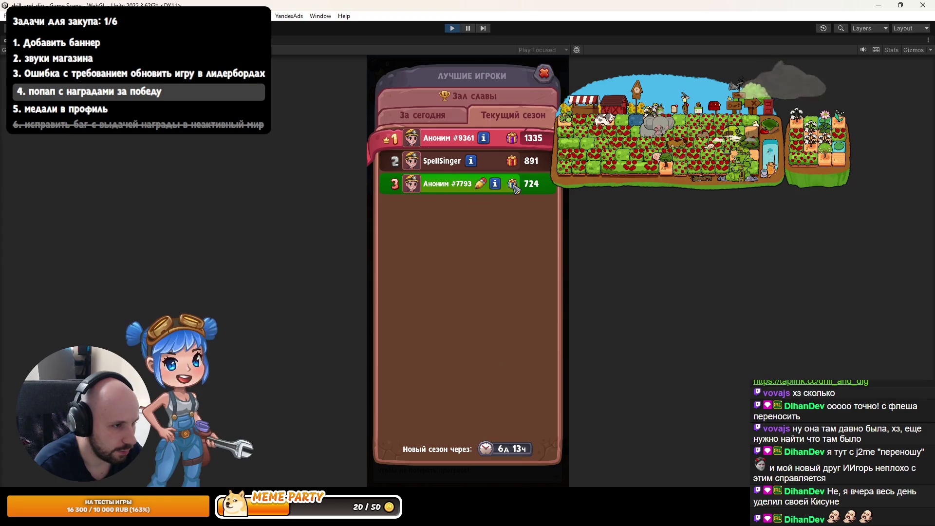
- Repeatedly open and close the third-place season reward popup to check its items
click(513, 185)
click(472, 440)
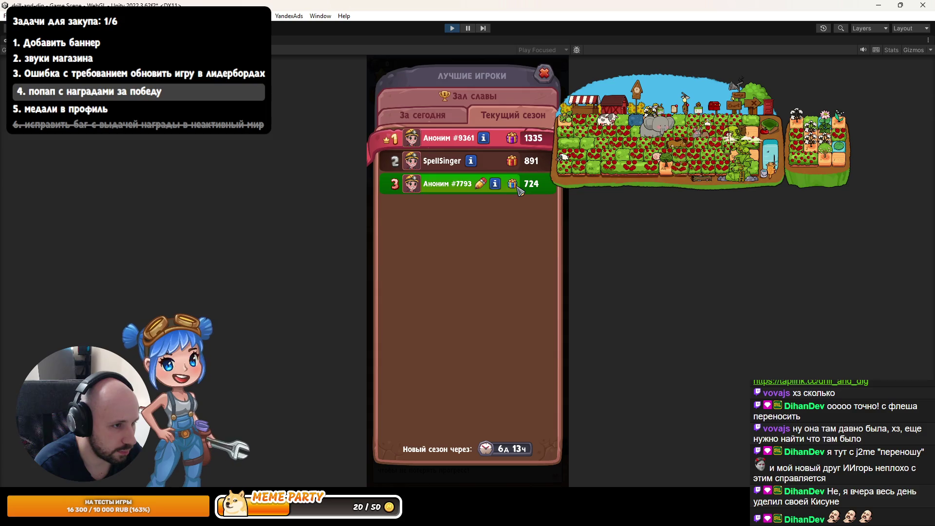
click(517, 188)
click(465, 441)
click(515, 185)
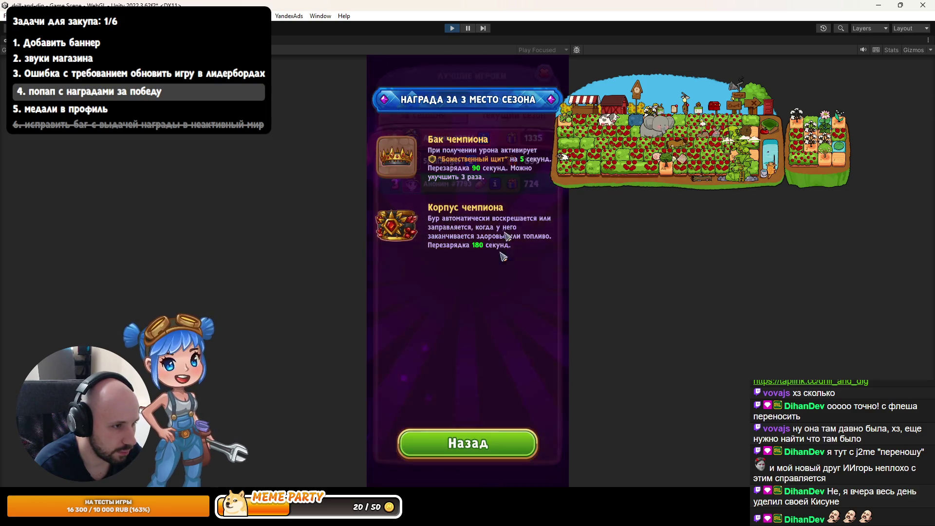
click(466, 442)
click(513, 186)
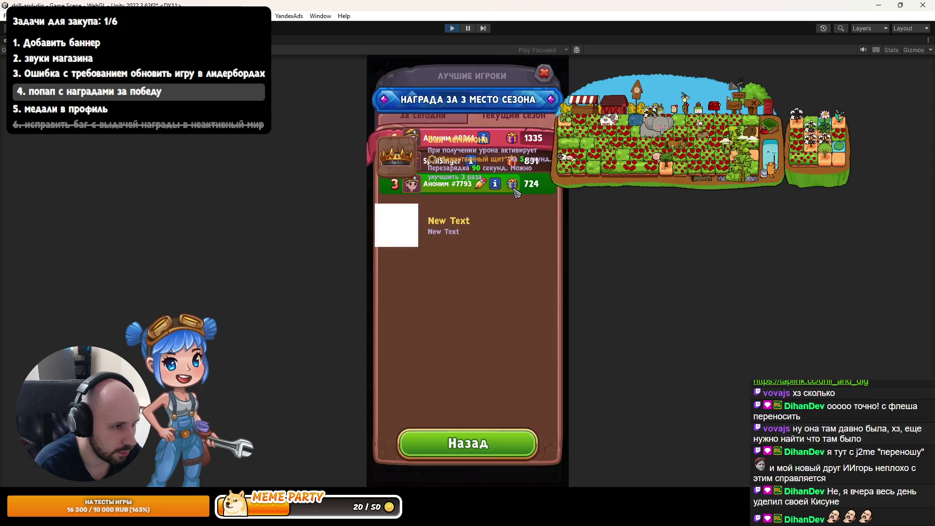
click(466, 442)
click(513, 184)
click(466, 442)
click(514, 185)
click(514, 190)
click(514, 190)
click(517, 192)
- Check the second- and third-place reward popups, ending on the leaderboard with the Game view restored
click(518, 167)
click(517, 167)
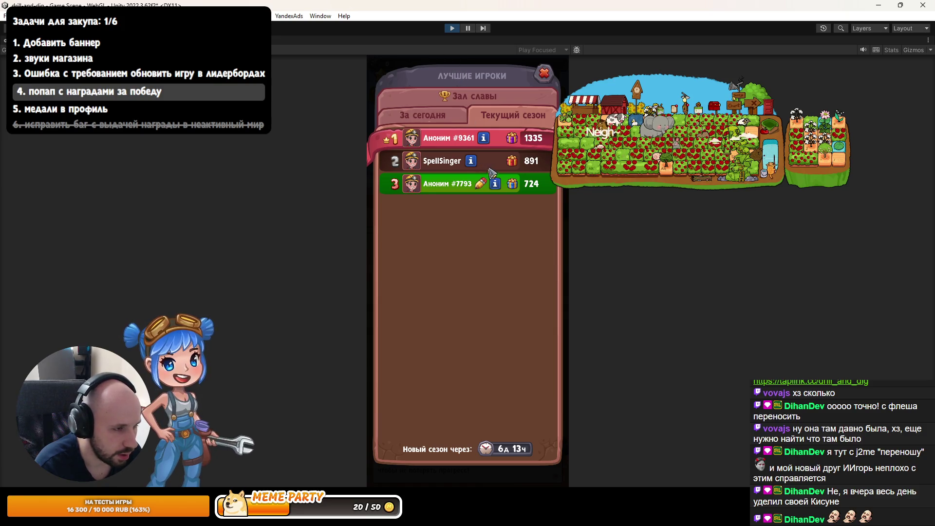
click(513, 186)
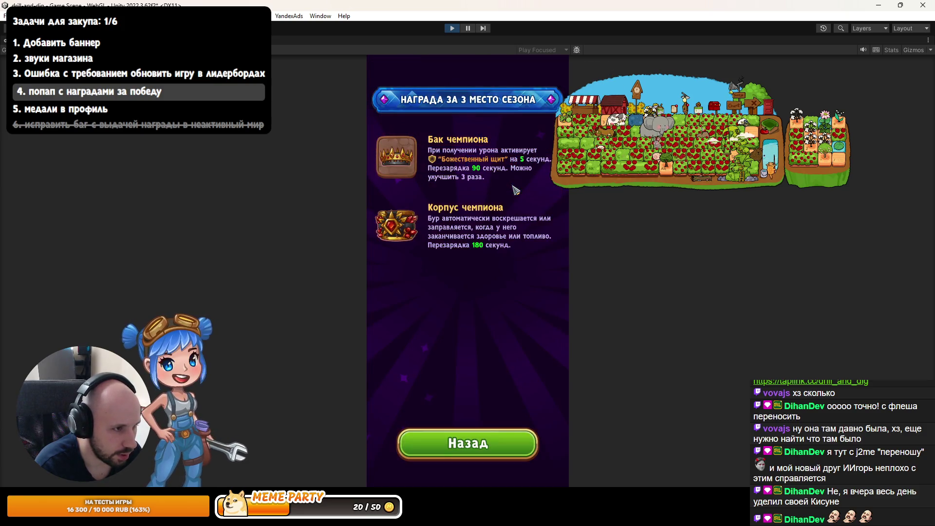
click(515, 189)
click(516, 189)
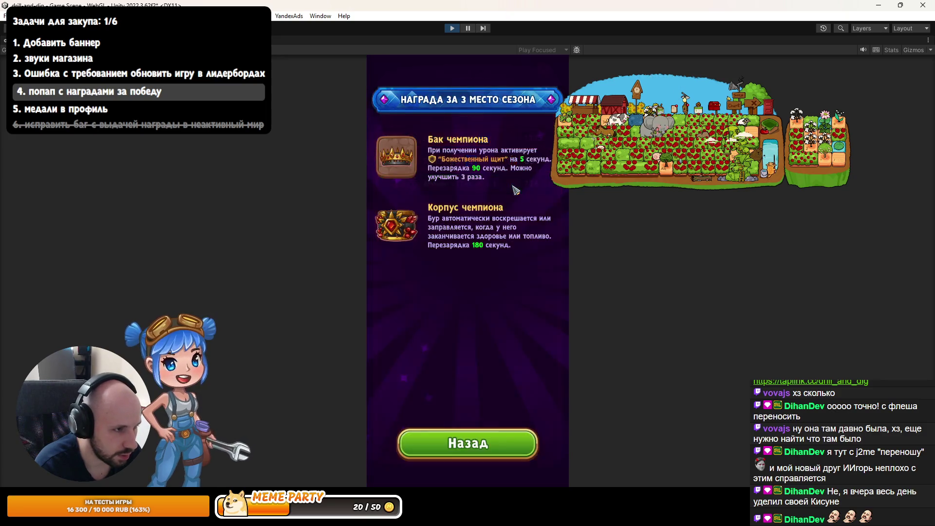
click(515, 189)
click(515, 189)
click(515, 190)
click(515, 189)
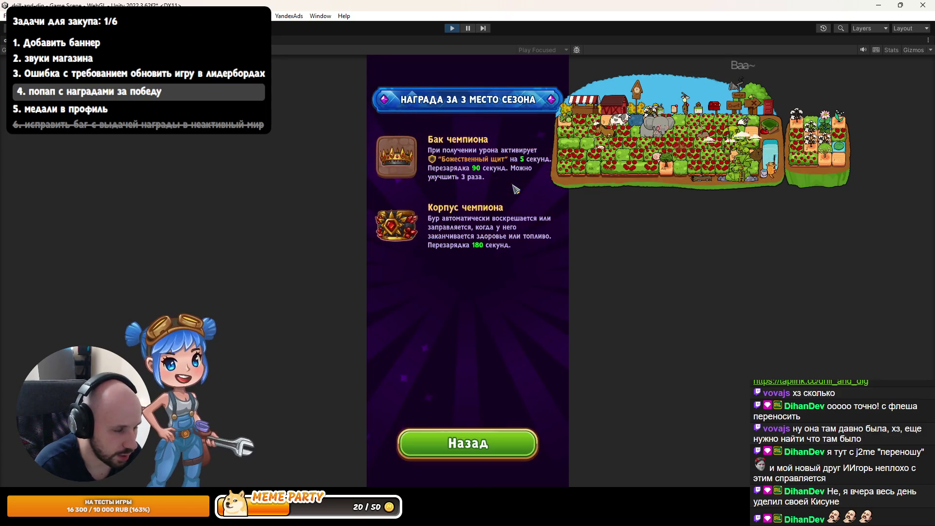
click(515, 189)
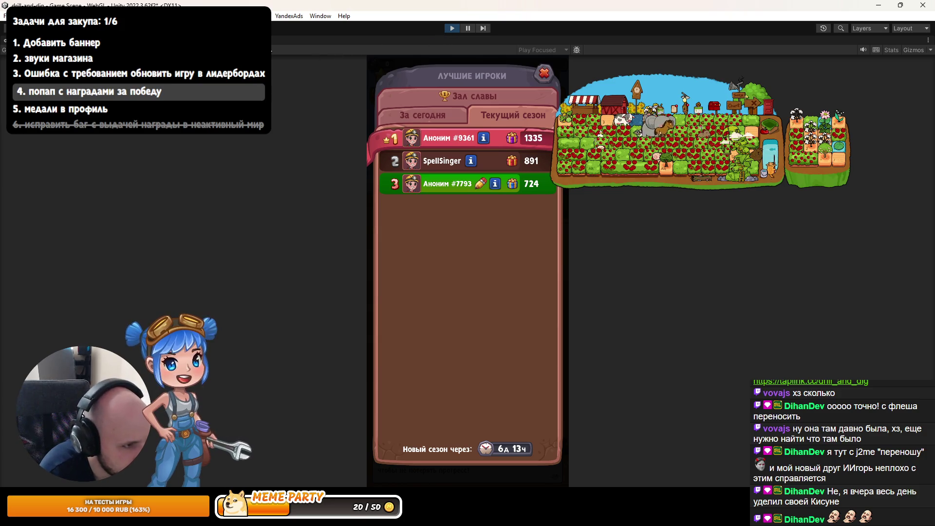
key(shift+space)
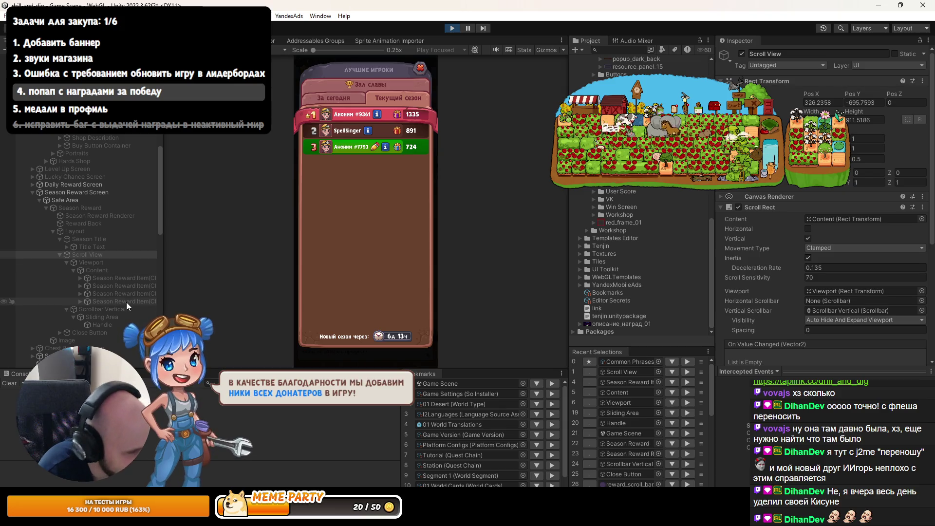
- Stop the game, search 'lead' in the Project panel and open the Leaderboard Item prefab
click(452, 28)
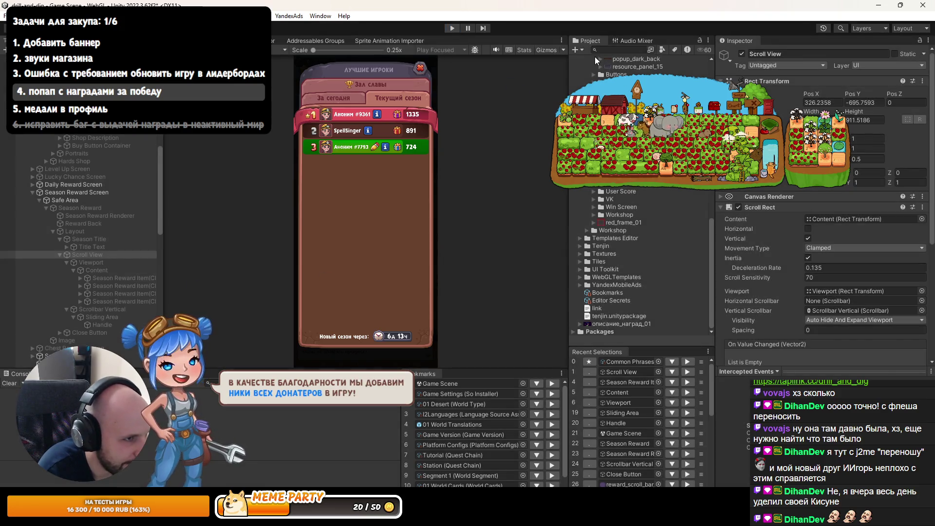
click(606, 52)
text(lead)
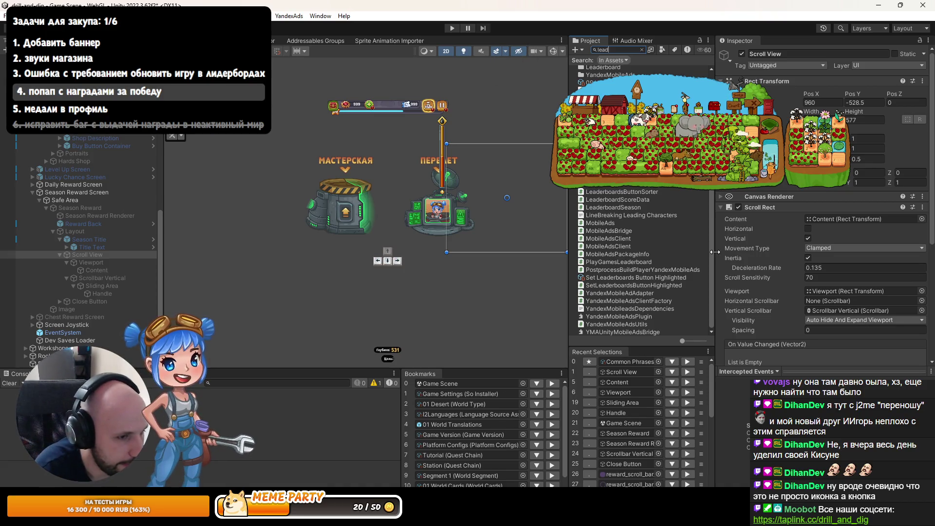
drag(523, 243, 465, 247)
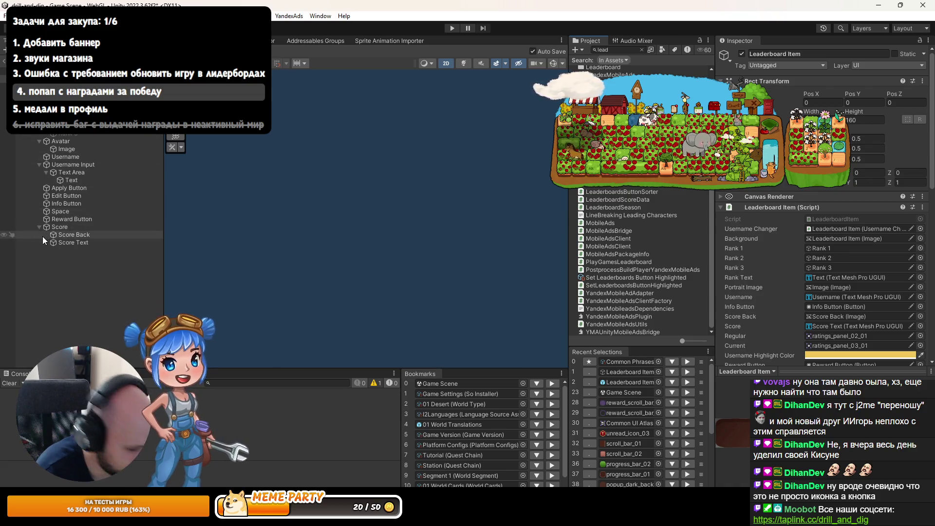
- Inspect the Leaderboard Item's root, Rank, Score parts and gift Reward Button
click(59, 190)
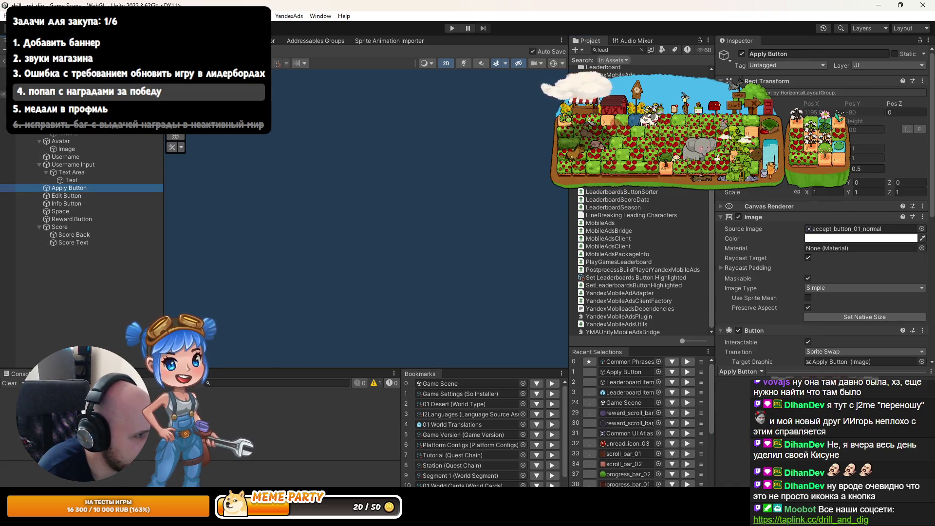
click(58, 109)
click(53, 94)
key(f)
scroll(363, 212, down, 2)
scroll(364, 213, up, 4)
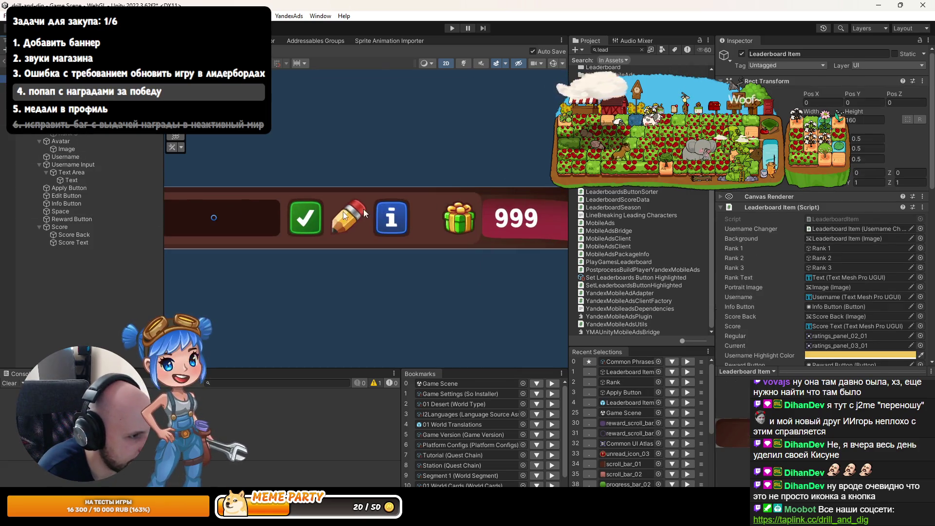
click(74, 227)
click(72, 239)
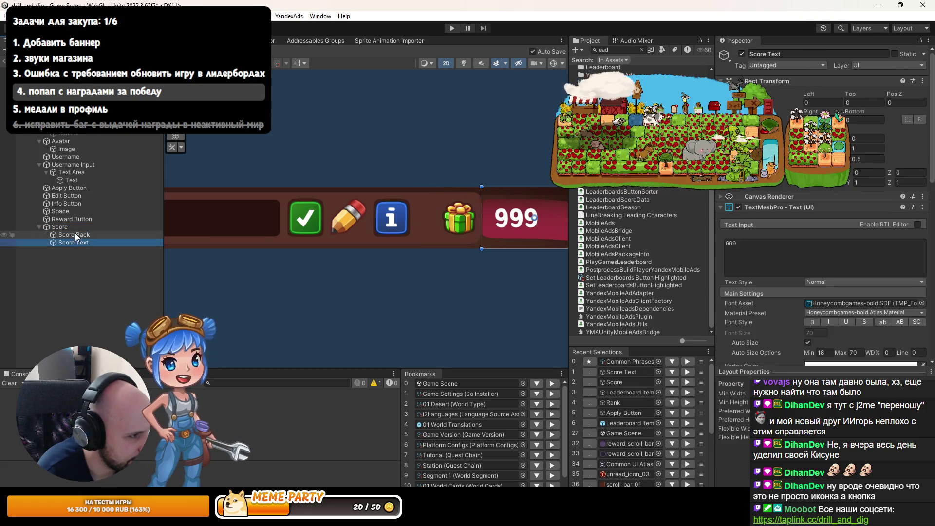
click(75, 234)
click(81, 219)
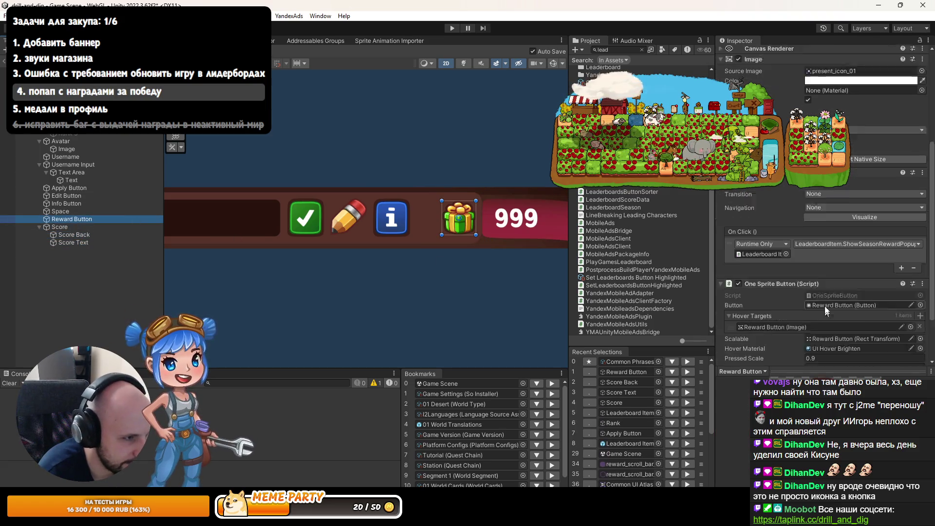
scroll(825, 305, down, 1)
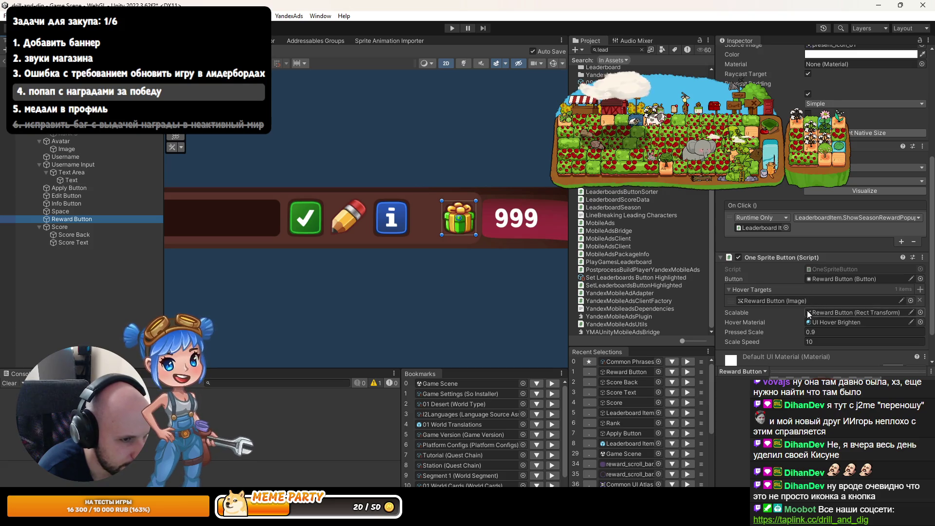
scroll(811, 311, up, 3)
scroll(766, 252, up, 2)
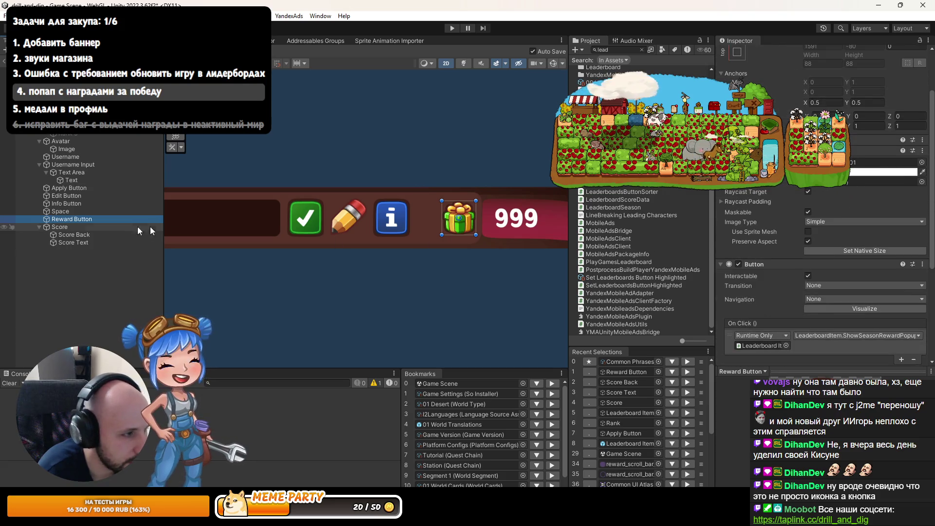
scroll(781, 234, down, 6)
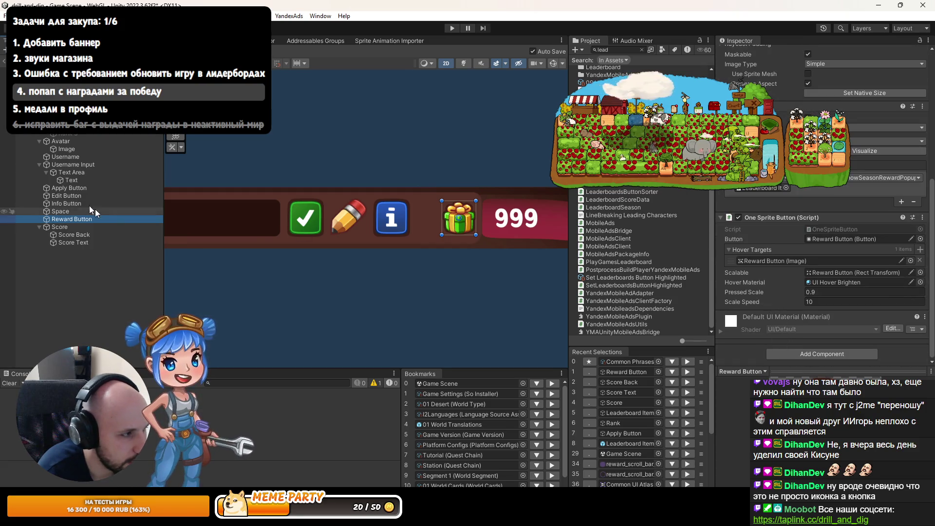
- Copy the Apply Button's Layout Element component
click(66, 203)
click(66, 195)
click(74, 189)
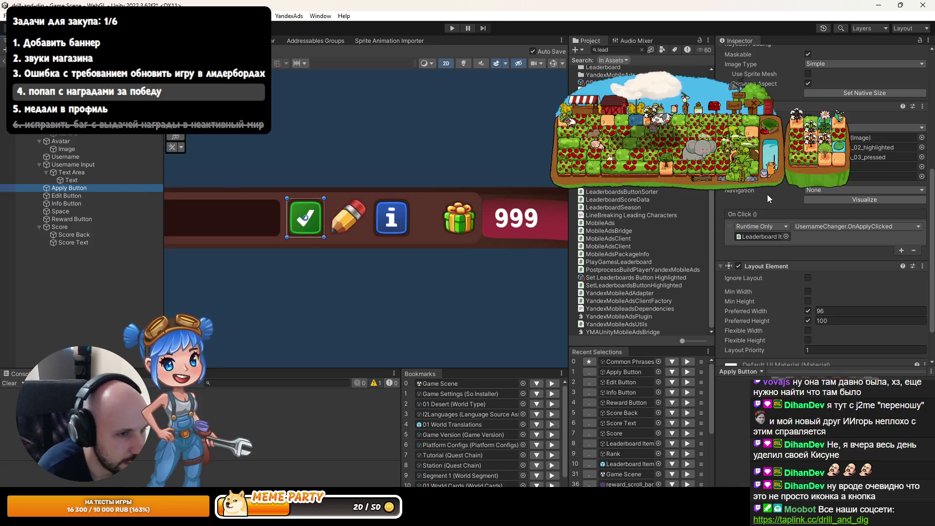
click(922, 240)
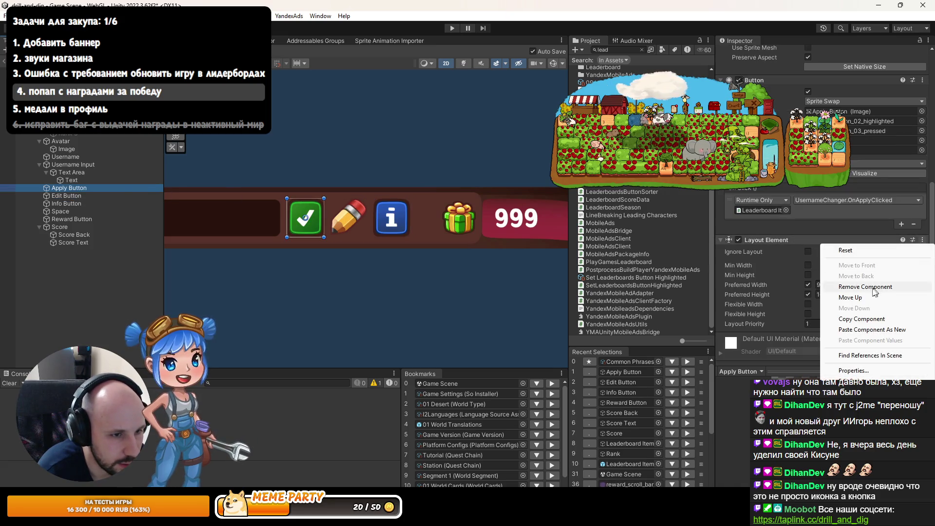
click(871, 319)
- Inspect the Info, Edit, Space and Score objects, ending on the gift Reward Button
click(72, 204)
click(74, 197)
click(73, 210)
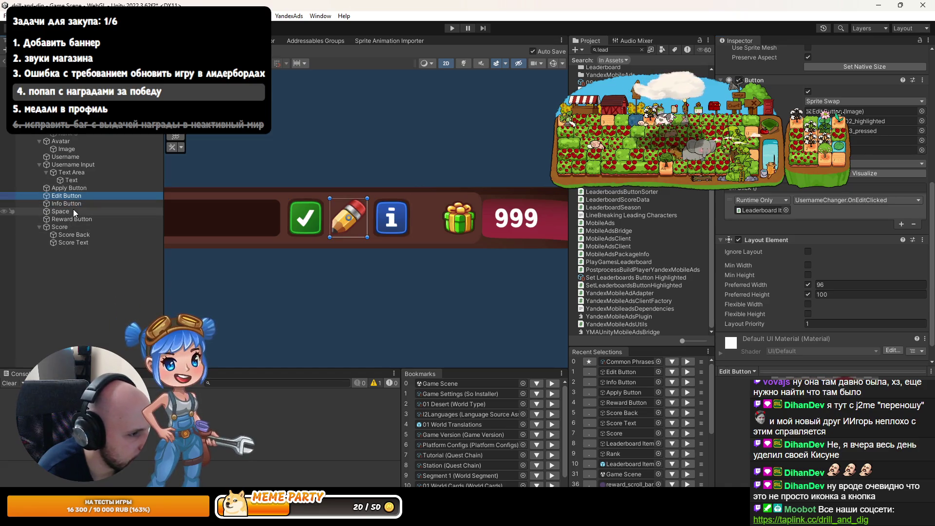
click(71, 227)
click(72, 219)
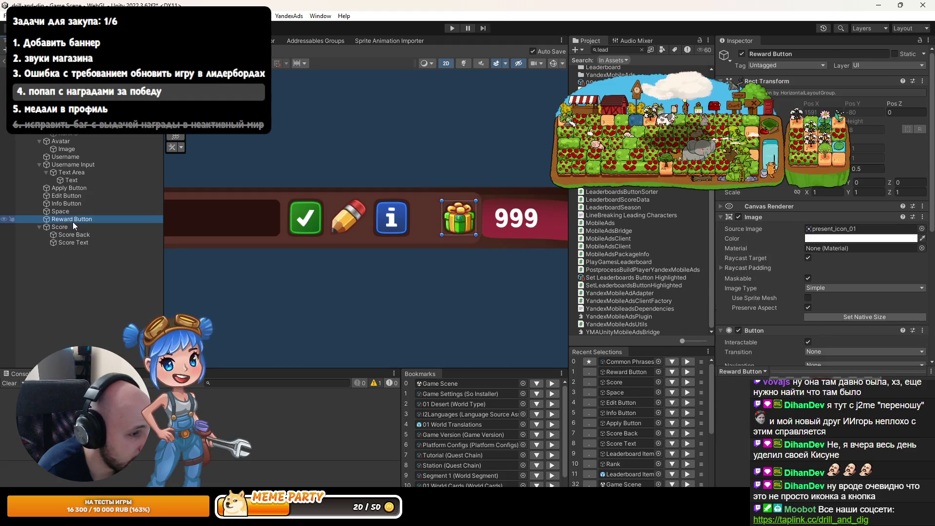
- Open and dismiss the One Sprite Button component menu, checking Game and Scene views
scroll(876, 278, down, 8)
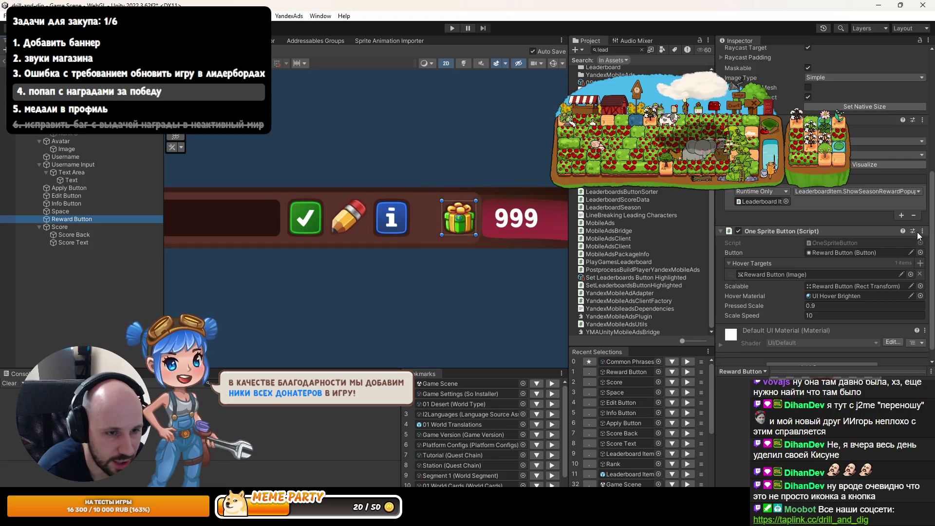
click(922, 231)
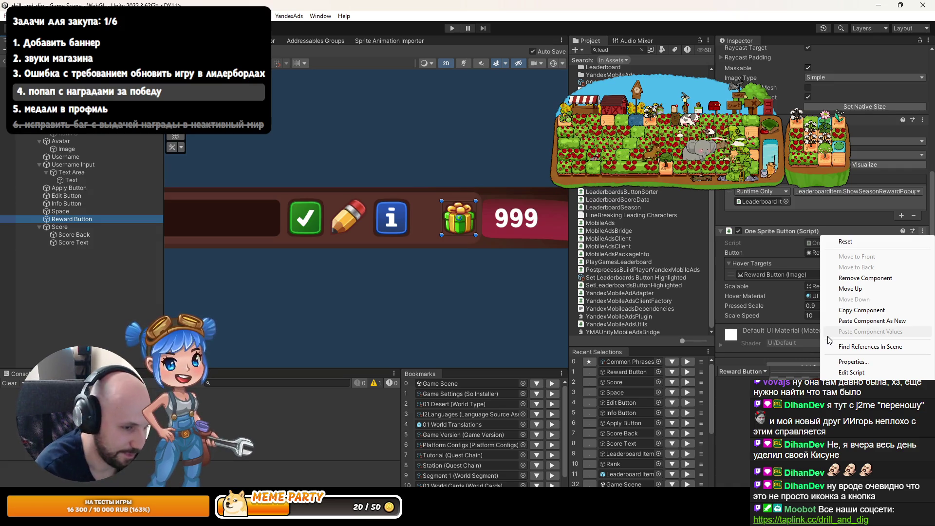
click(720, 315)
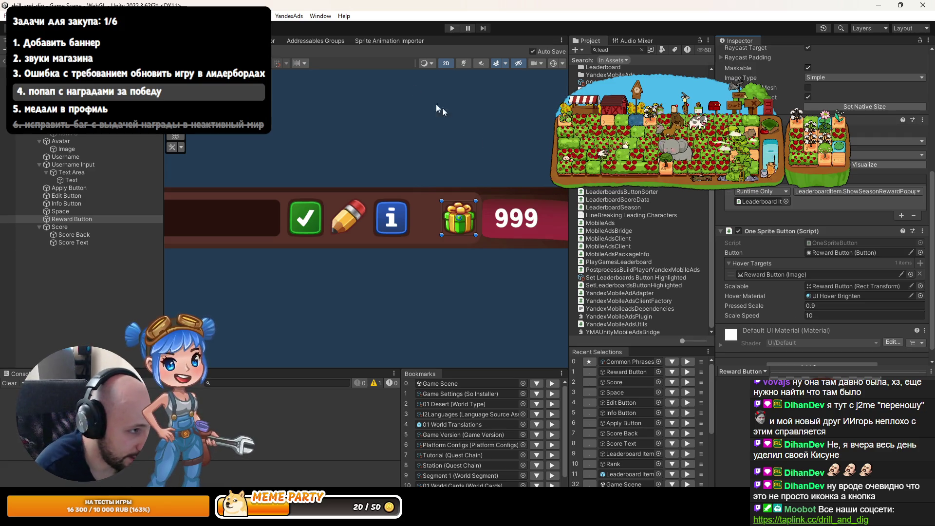
key(ctrl+2)
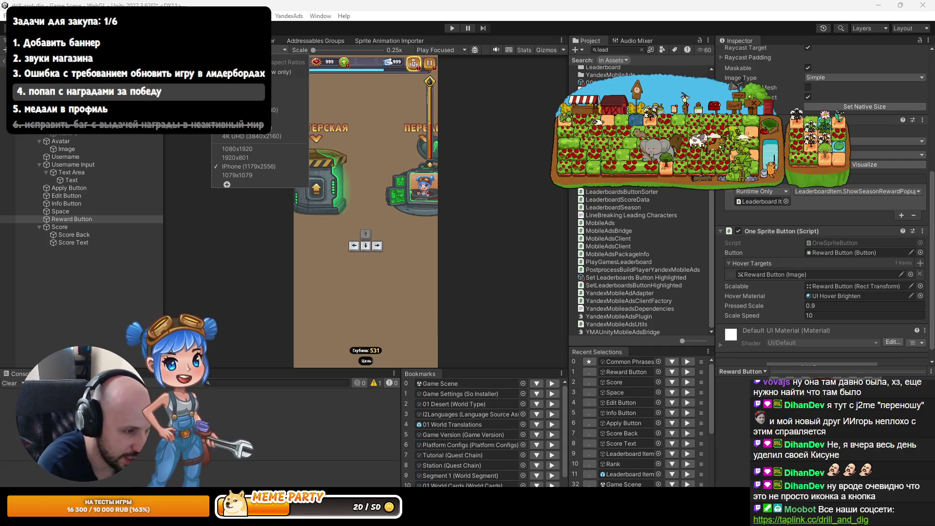
key(ctrl+1)
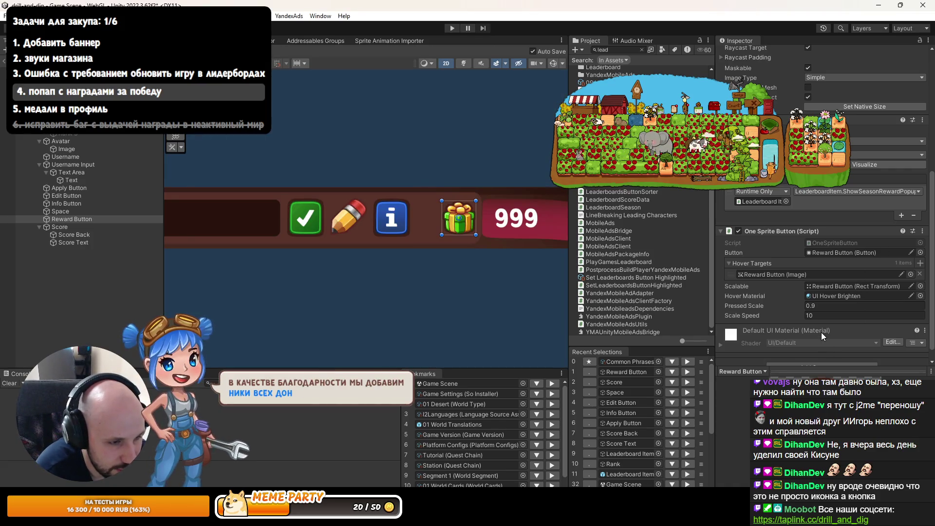
scroll(821, 332, down, 1)
- Paste the copied Layout Element (preferred width 96, height 100) as a new component on Reward Button
click(922, 106)
click(882, 195)
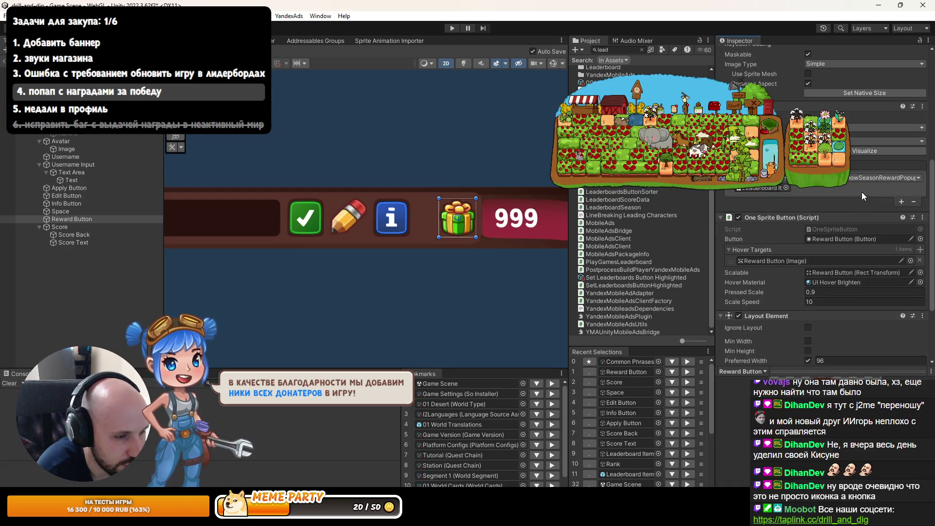
scroll(852, 209, down, 5)
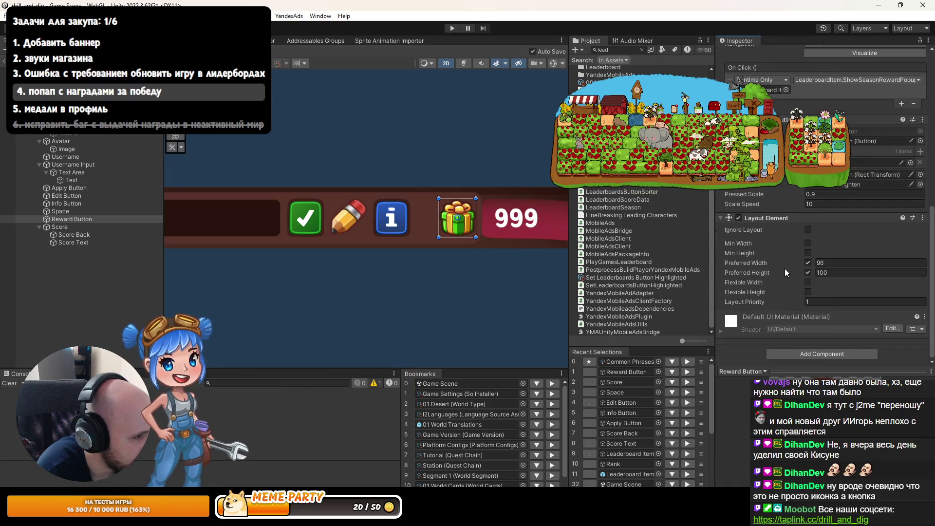
click(106, 285)
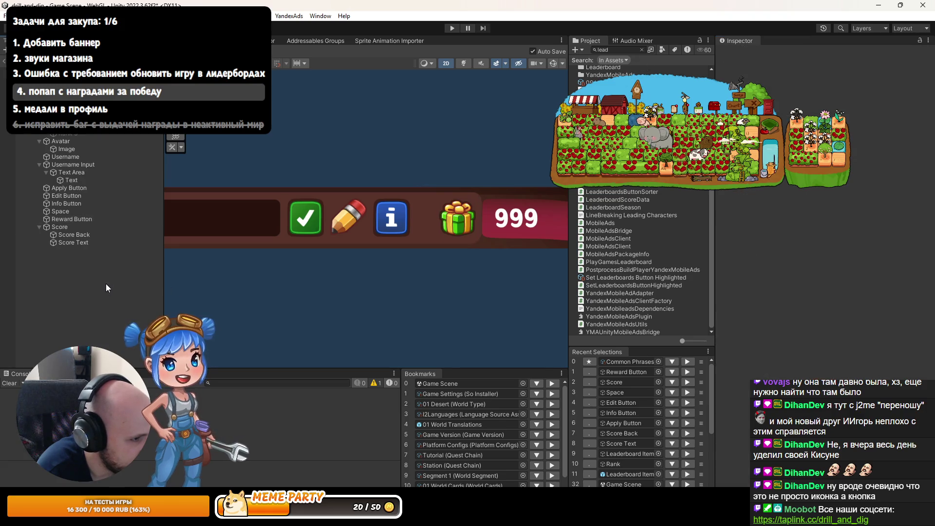
- Return to Game Scene, test-run the relic purchase popup, then stop the game
click(4, 74)
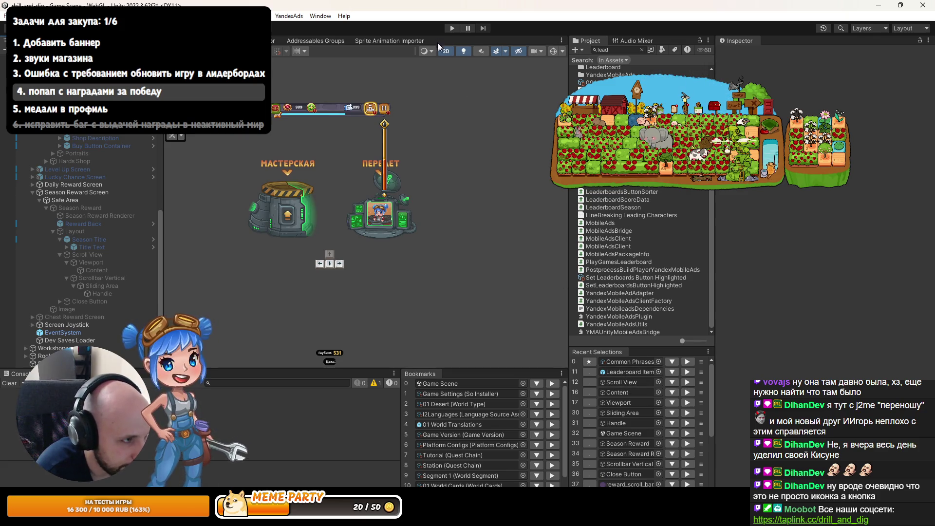
click(451, 29)
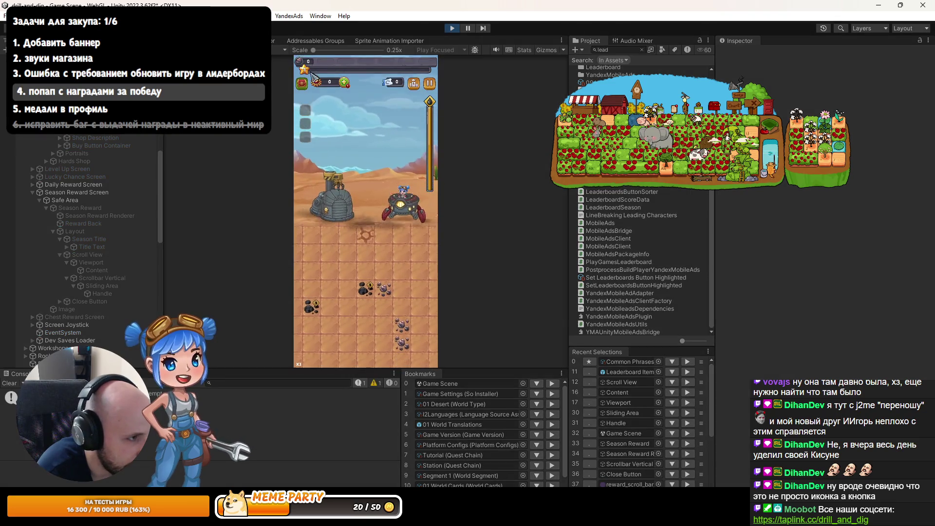
click(344, 82)
click(426, 190)
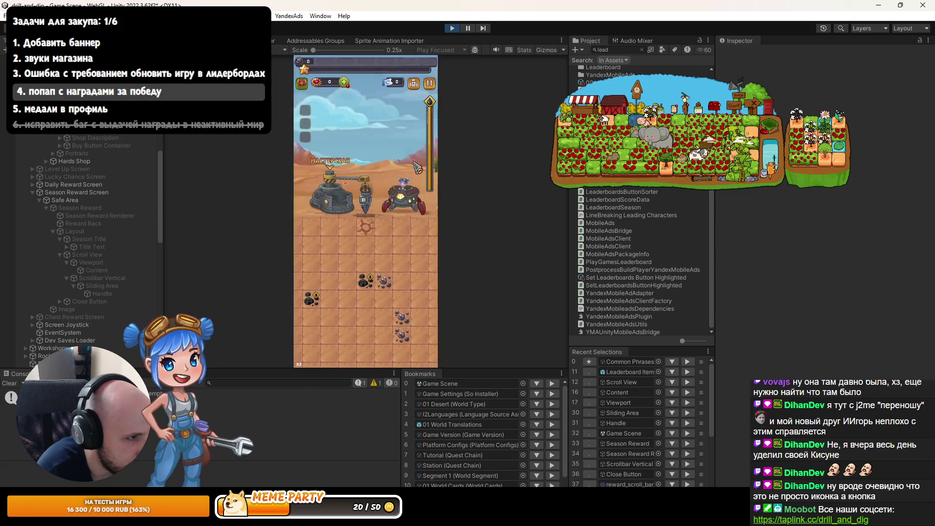
click(445, 28)
- Switch the build platform to Yandex via the tools menu's Switch Platform
click(165, 15)
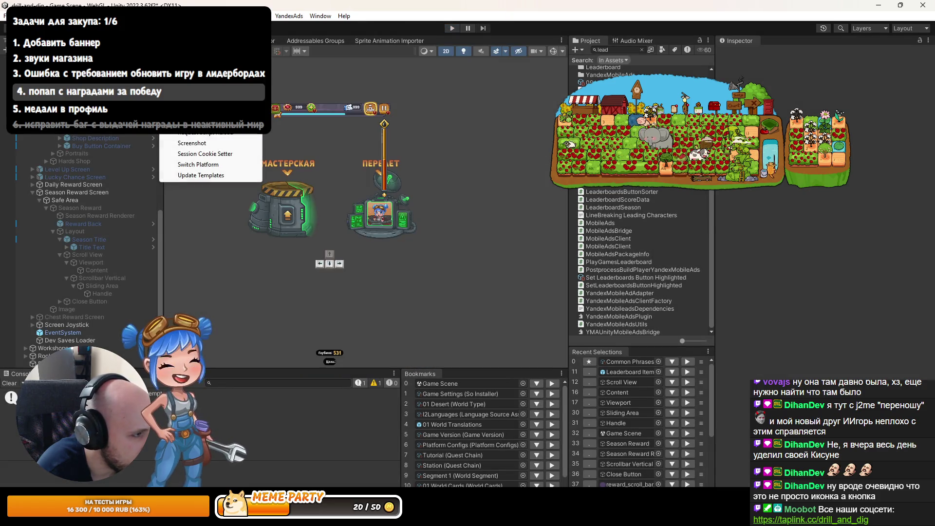
mouse_move(214, 79)
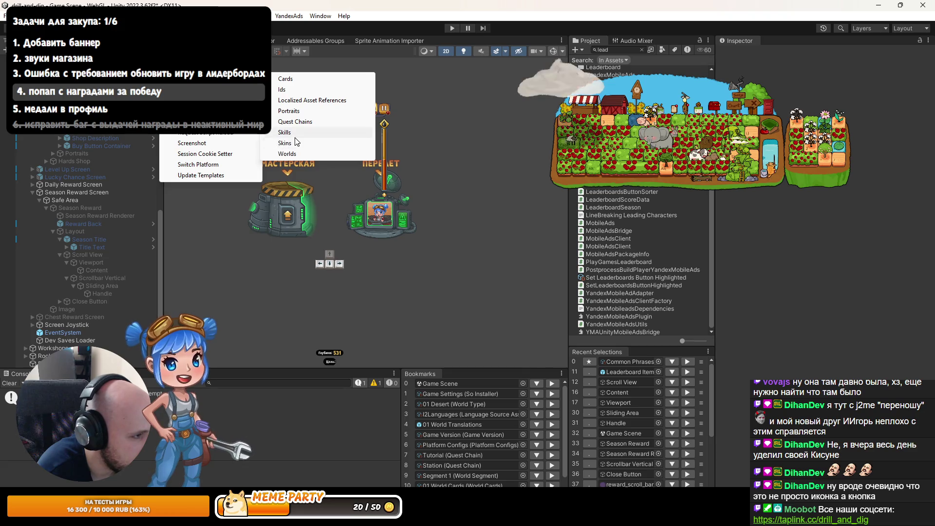
click(251, 164)
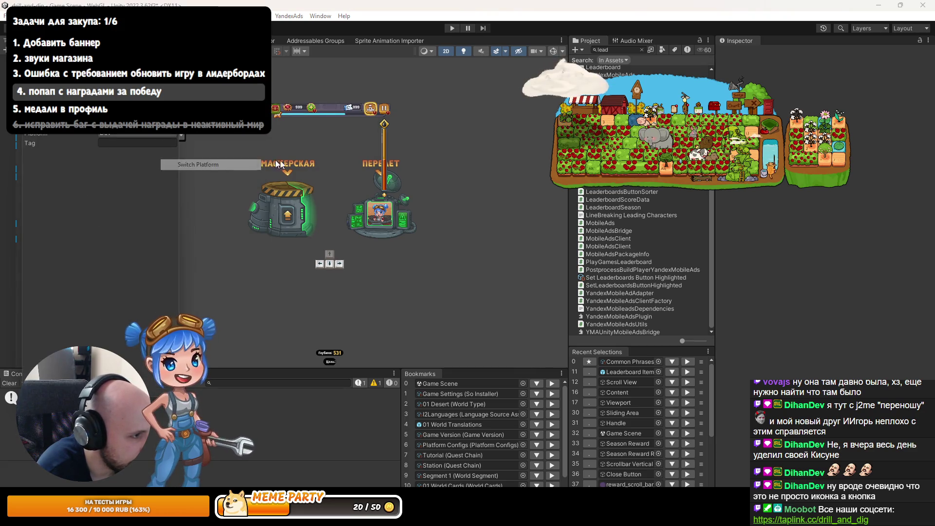
click(134, 135)
click(125, 154)
- Run the game and open the 'Купить реликвии' relic shop popup
click(452, 28)
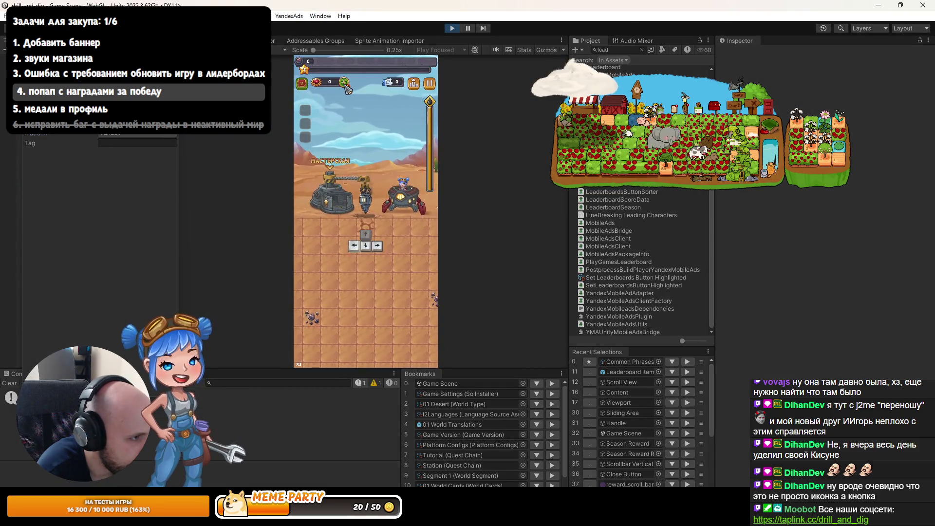
click(345, 84)
scroll(342, 222, down, 4)
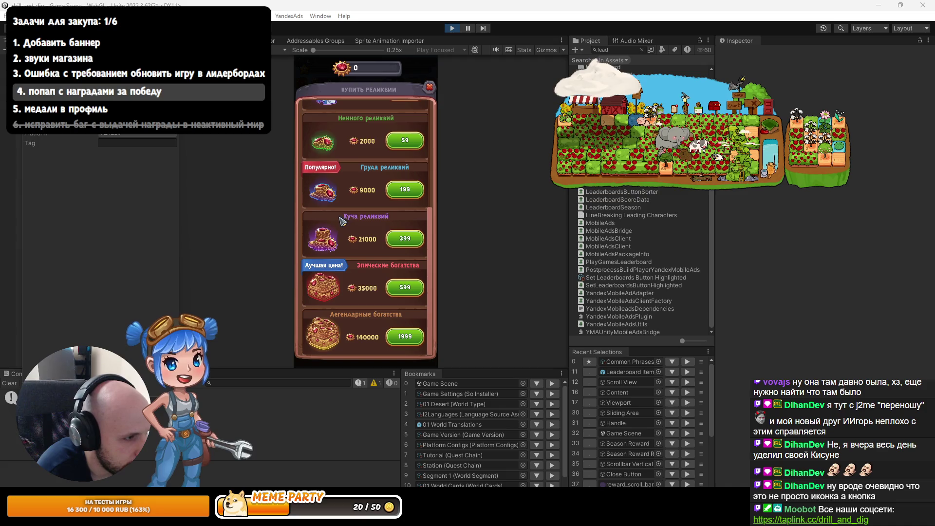
- Scroll and drag through the relic shop offers in the running game
scroll(341, 263, up, 1)
scroll(340, 263, up, 2)
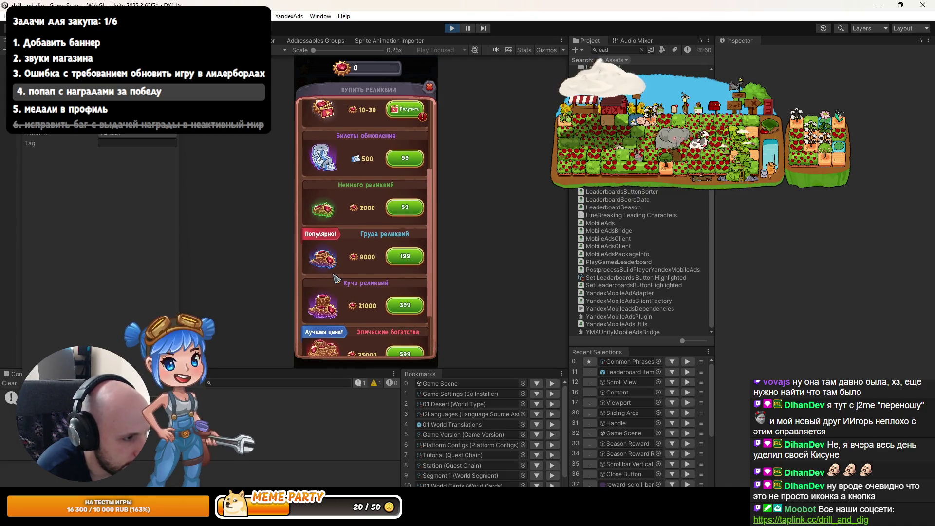
drag(332, 294, 330, 259)
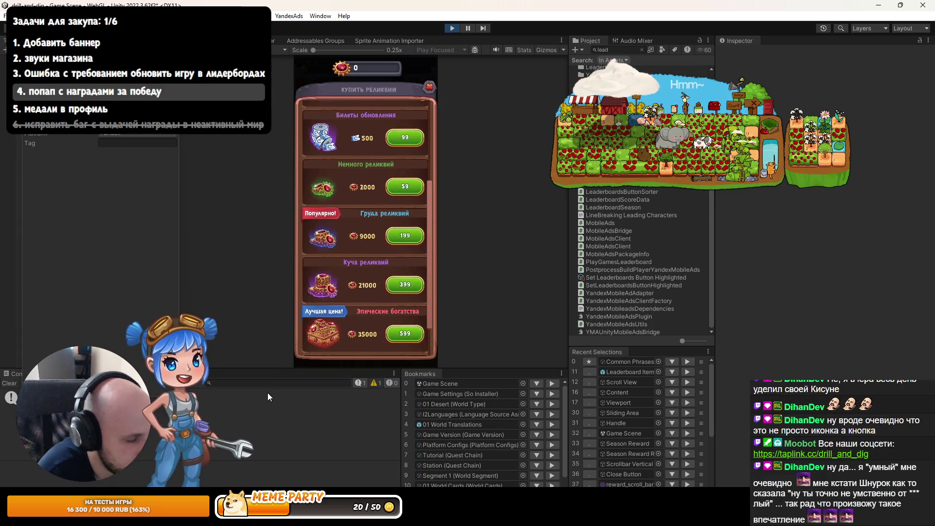
mouse_move(363, 285)
mouse_down()
mouse_move(378, 241)
mouse_move(321, 341)
mouse_up()
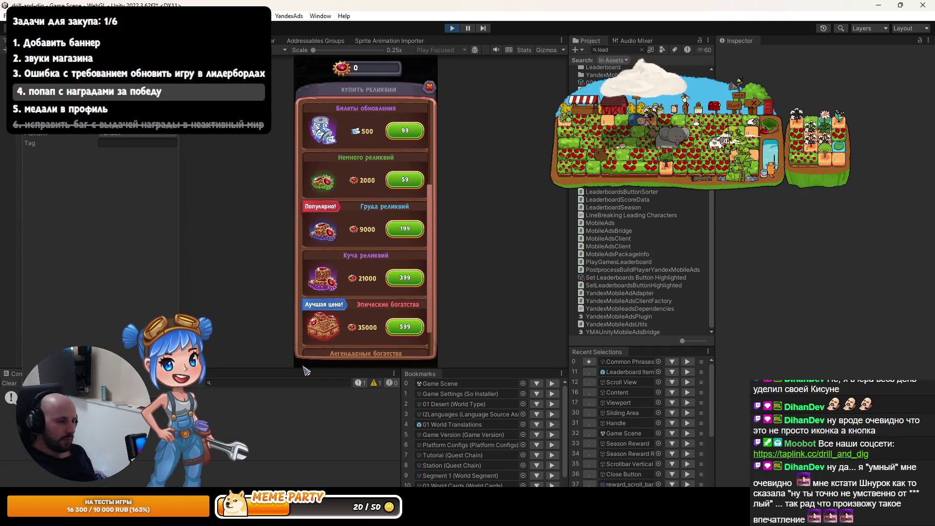
scroll(369, 351, down, 2)
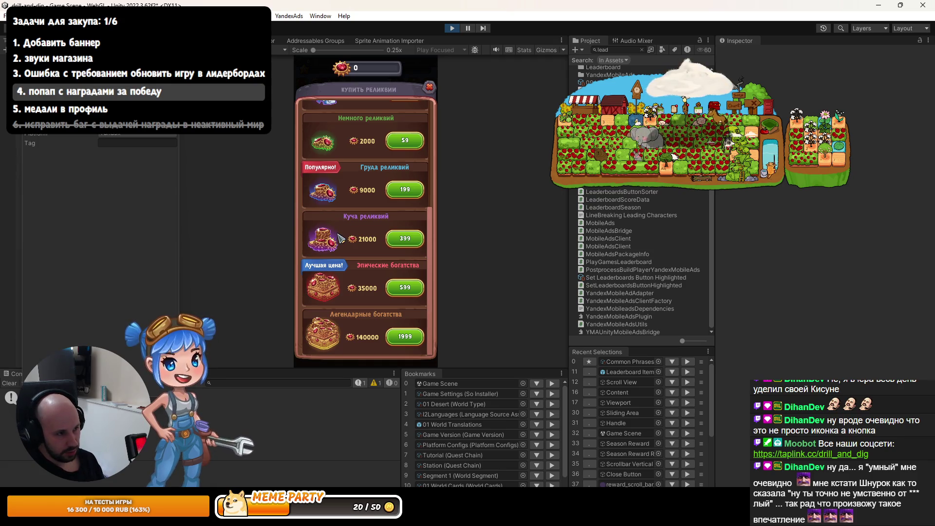
scroll(340, 238, up, 2)
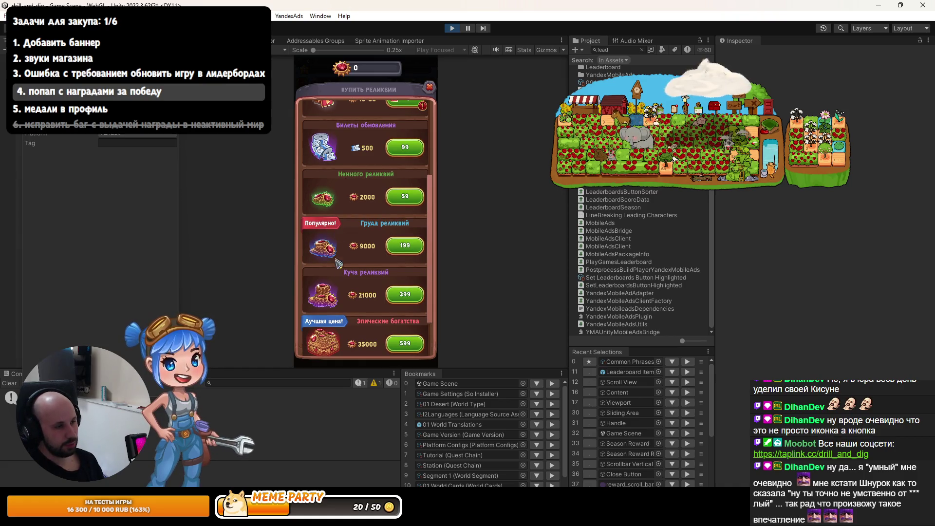
scroll(321, 251, up, 1)
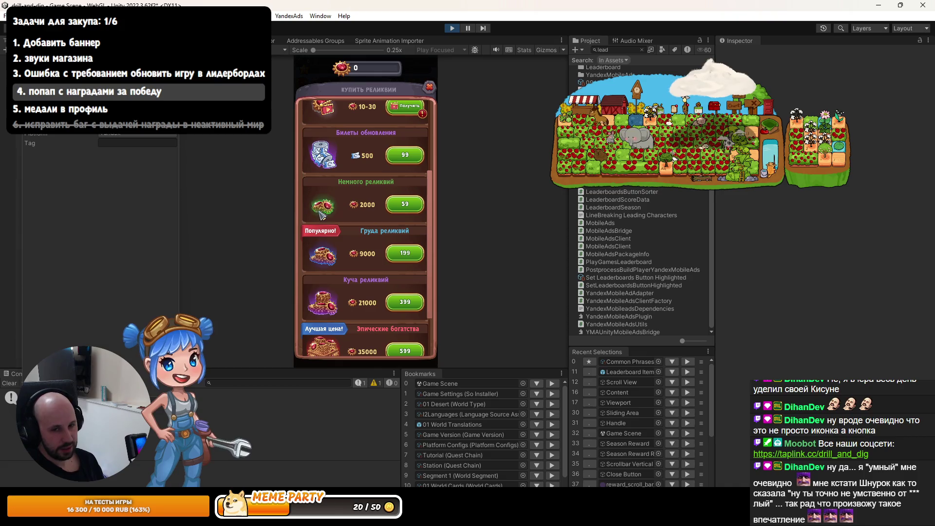
- Close the relic shop popup, stop Play mode, and return to the code editor
click(430, 87)
click(445, 30)
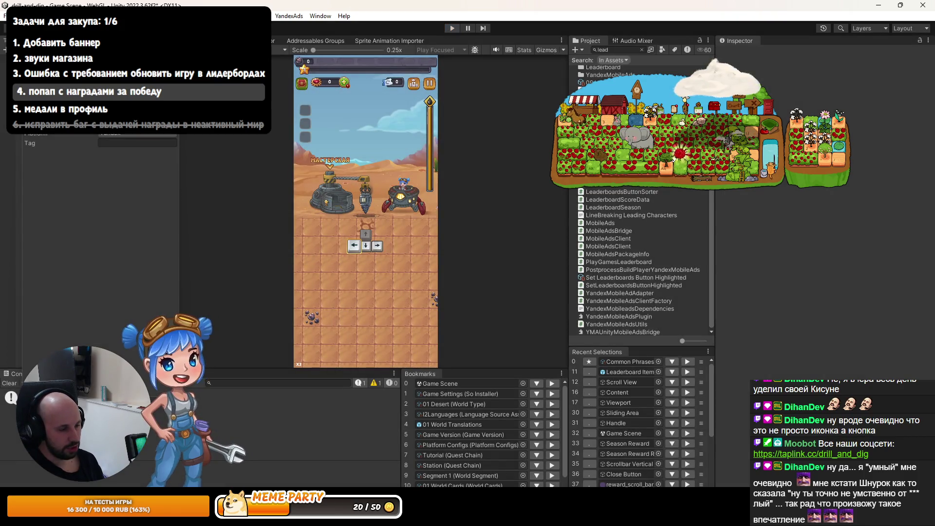
key(alt+Tab)
- In SeasonRewardItem.cs, duplicate the three Skins field declarations and rename the copied header to Hards
click(327, 37)
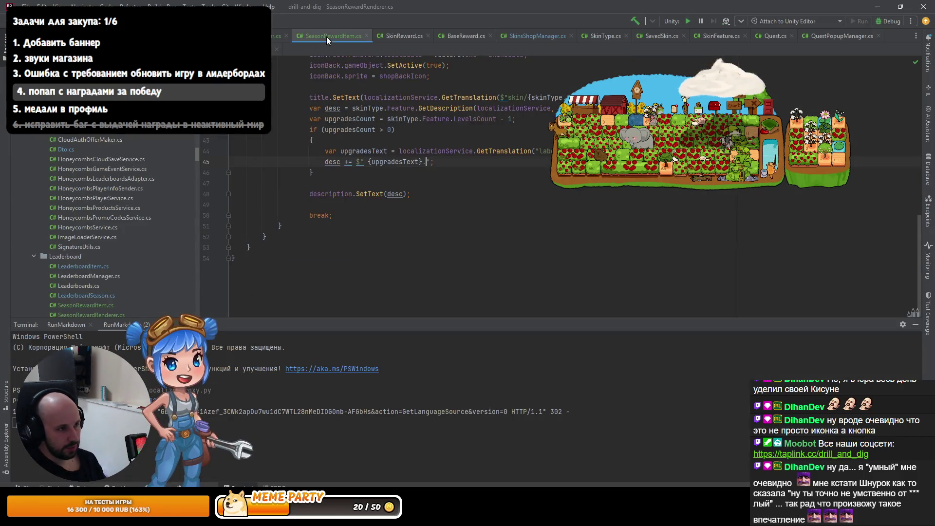
scroll(361, 142, up, 10)
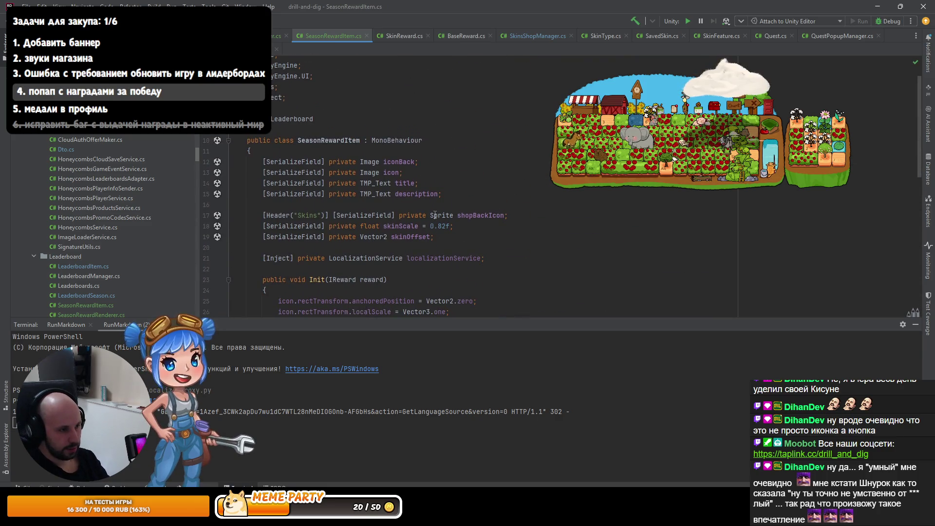
key(shift+Up)
key(shift+Up)
key(shift+Up)
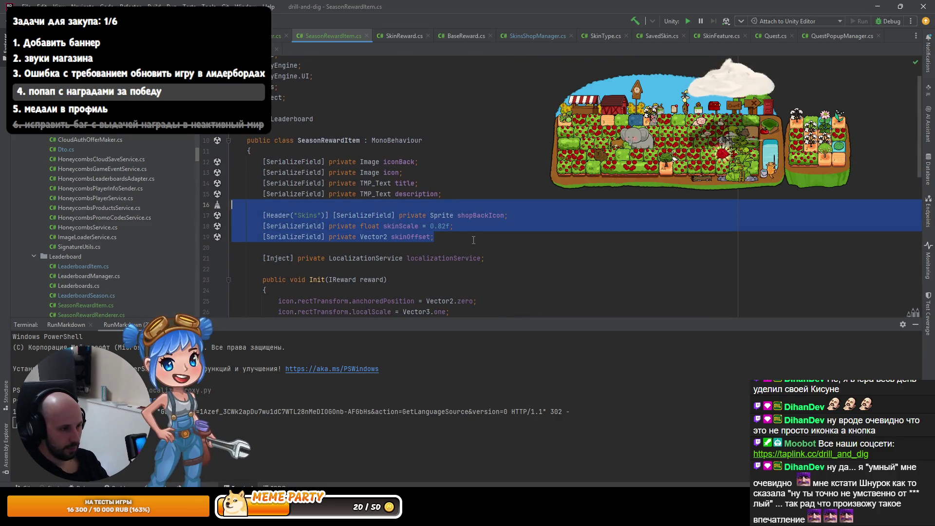
key(ctrl+d)
key(Up)
key(Up)
key(Home)
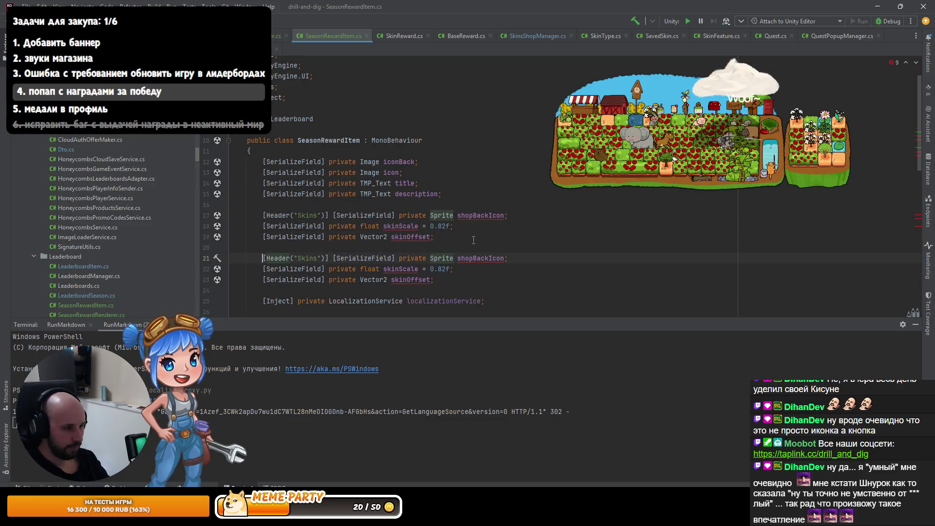
key(Right)
key(ctrl+shift+Right)
text(Cards)
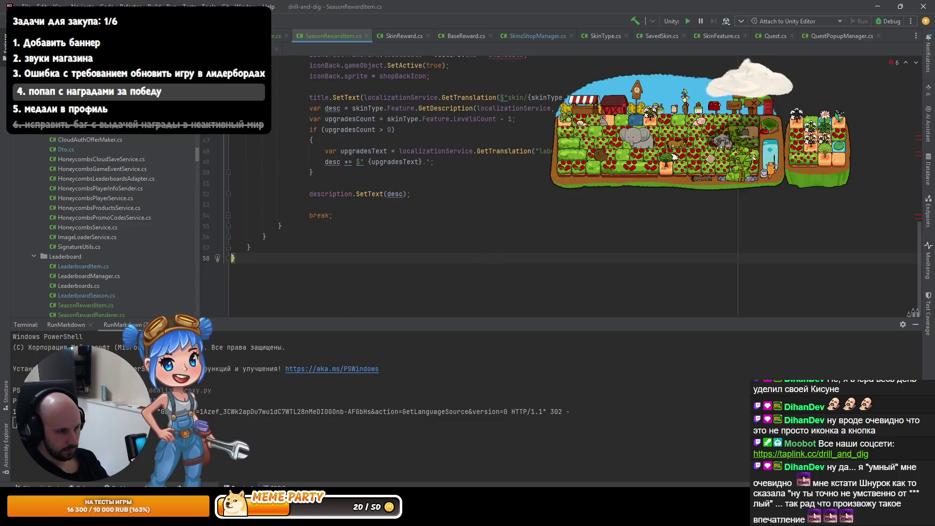
text(shop)
- Rename the copied sprite to hardsIcon1 and delete the copied scale and offset fields
key(Escape)
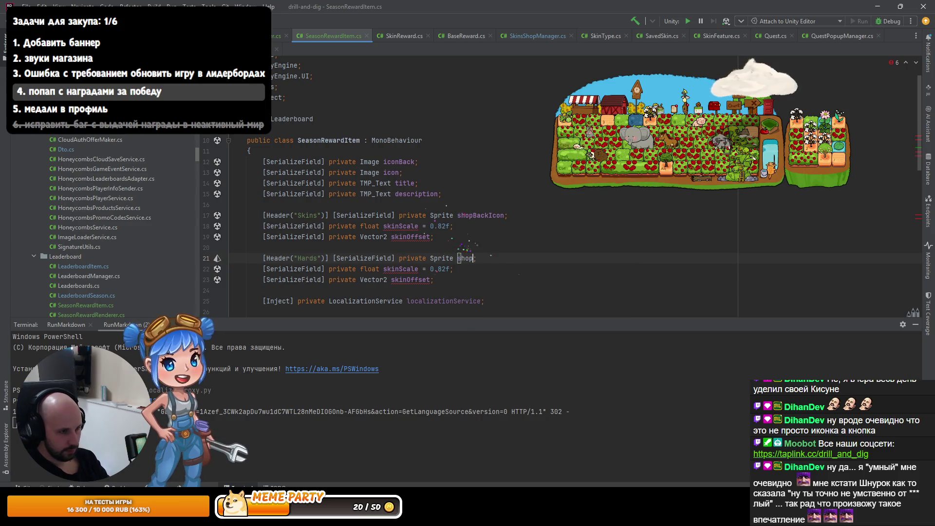
text(hardsIcon1)
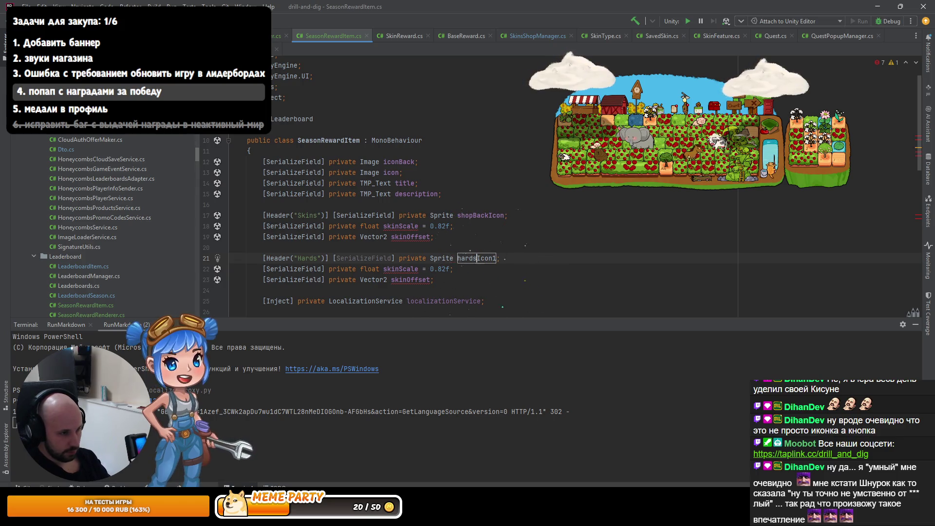
text(;)
click(426, 258)
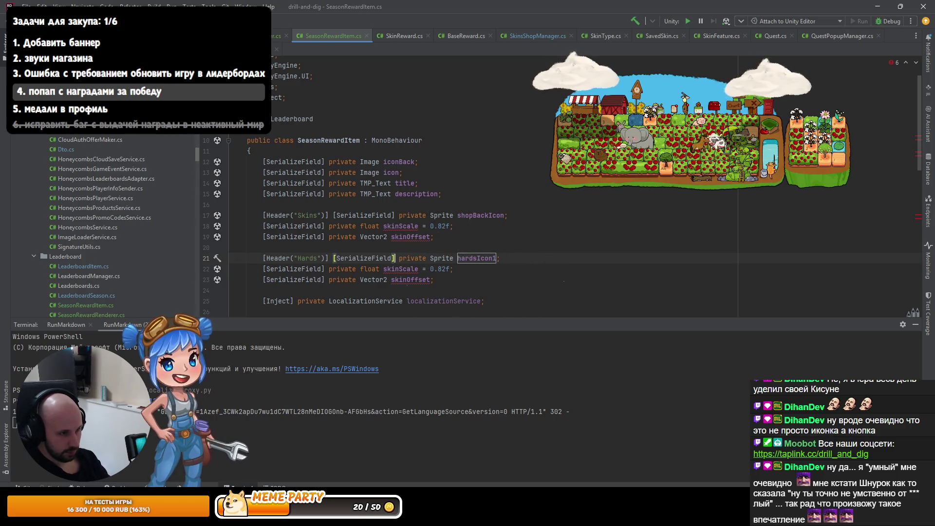
key(shift+Down)
key(shift+Down)
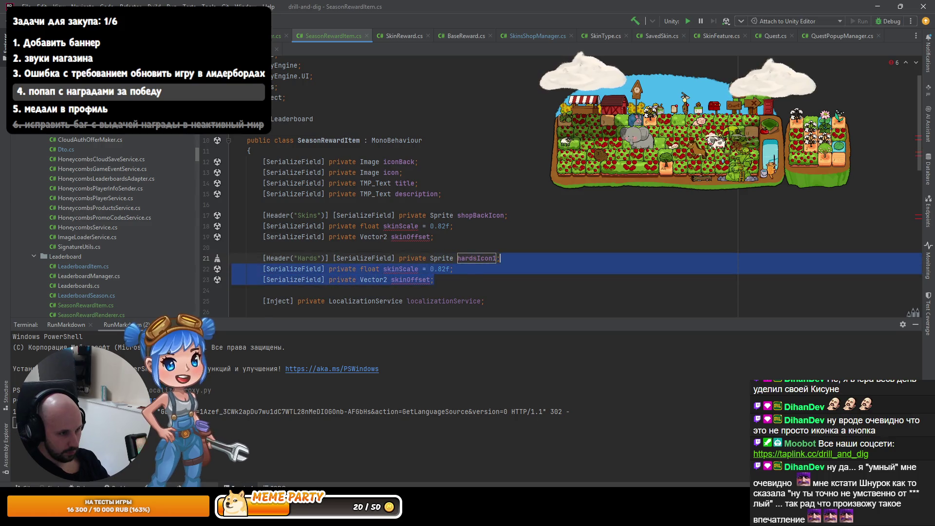
key(Delete)
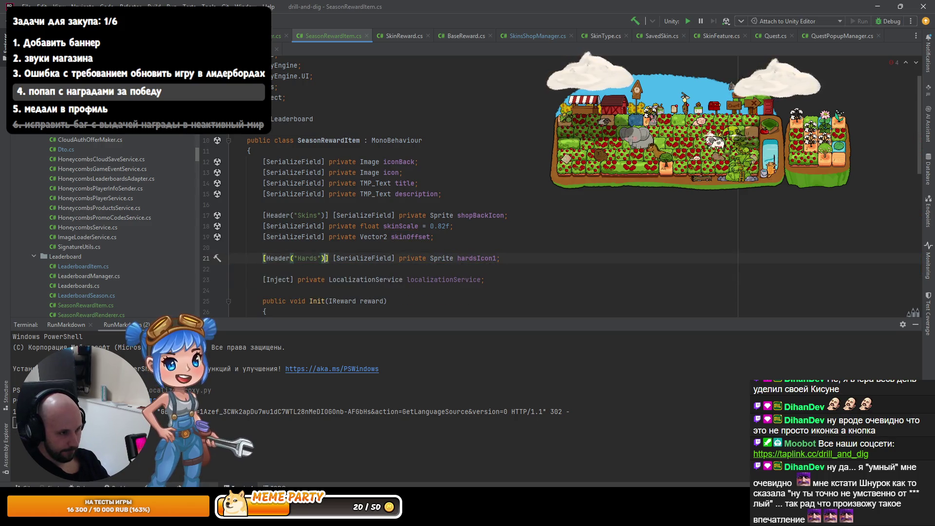
key(Return)
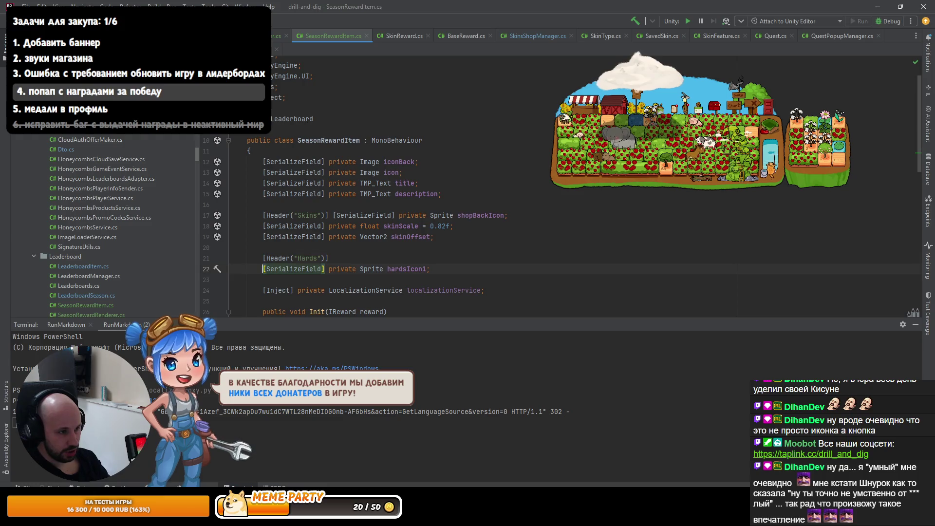
key(Up)
key(Up)
key(Up)
- Add a [Serializable] HardsIcon class above the SeasonRewardItem class
key(Return)
key(Return)
key(Up)
key(Up)
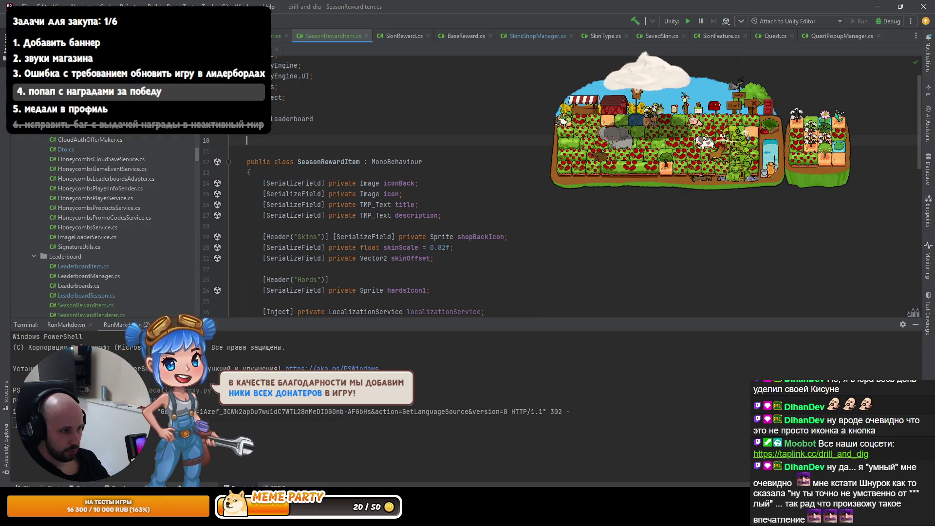
text(sf)
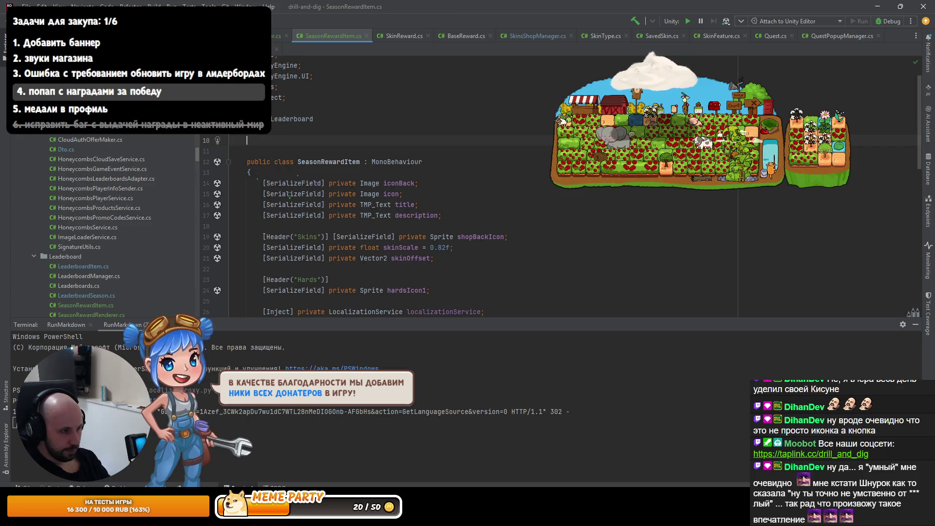
text(public class HardsIcon)
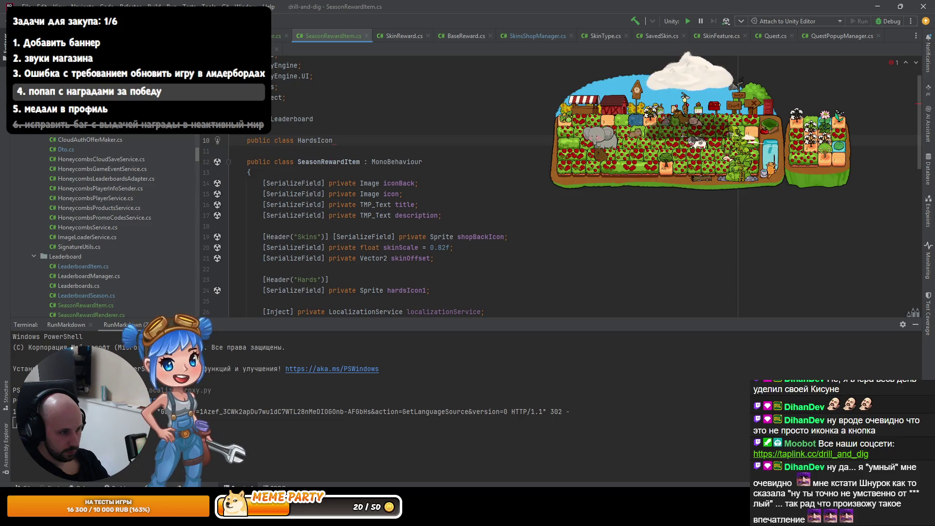
key(Return)
text({)
key(Up)
key(Home)
key(Return)
key(Up)
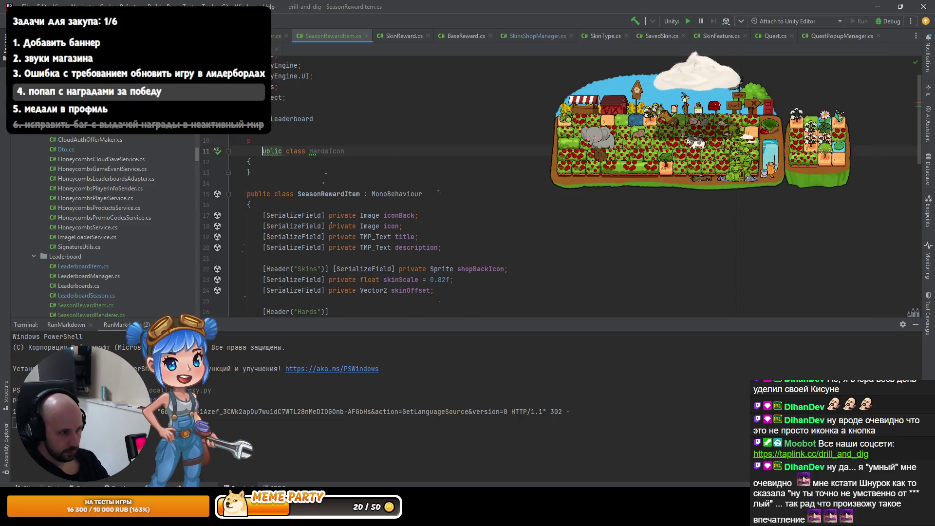
text([S)
key(Tab)
- Give HardsIcon a serialized Sprite property named Icon
key(Down)
key(Down)
key(End)
key(Return)
text(s)
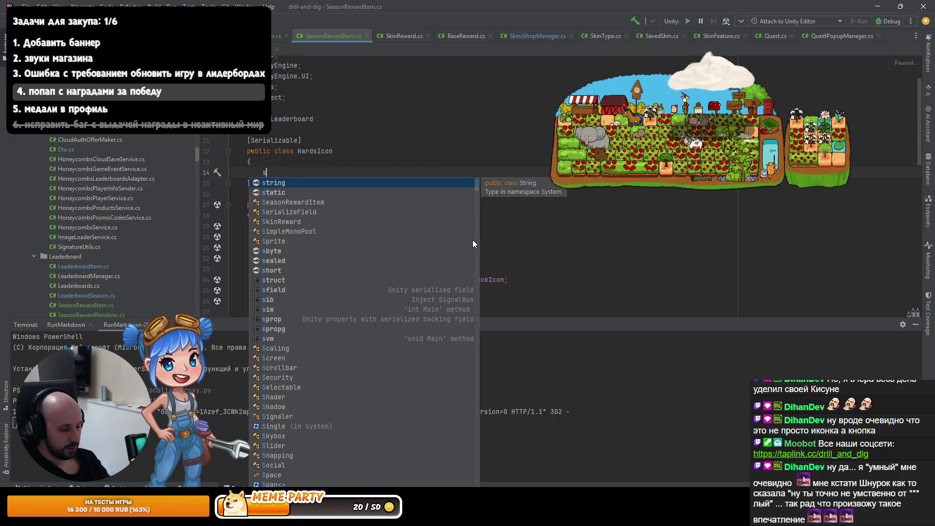
text(prop)
key(Tab)
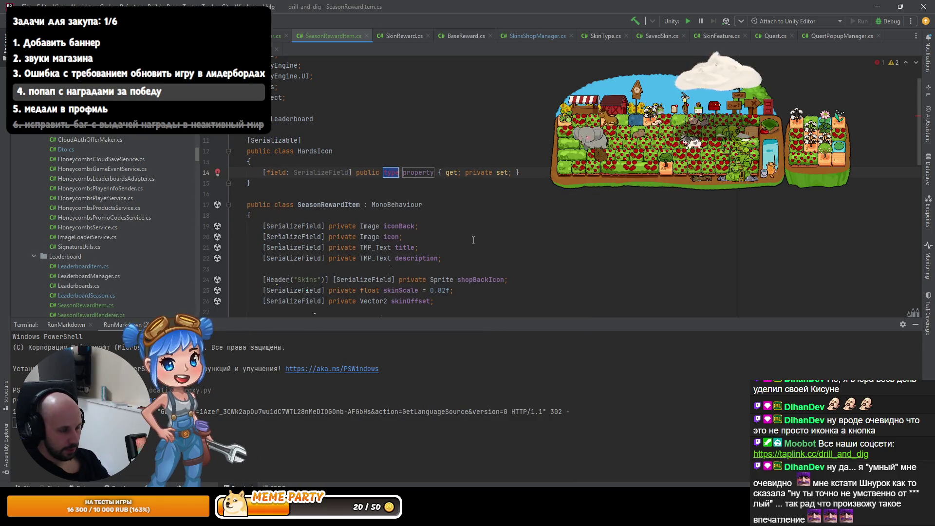
text(Spri)
key(Return)
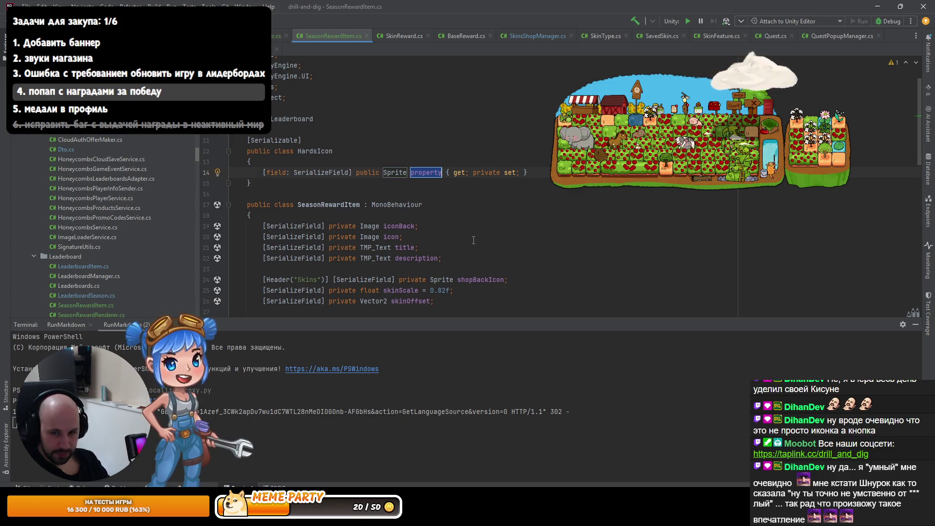
text(s)
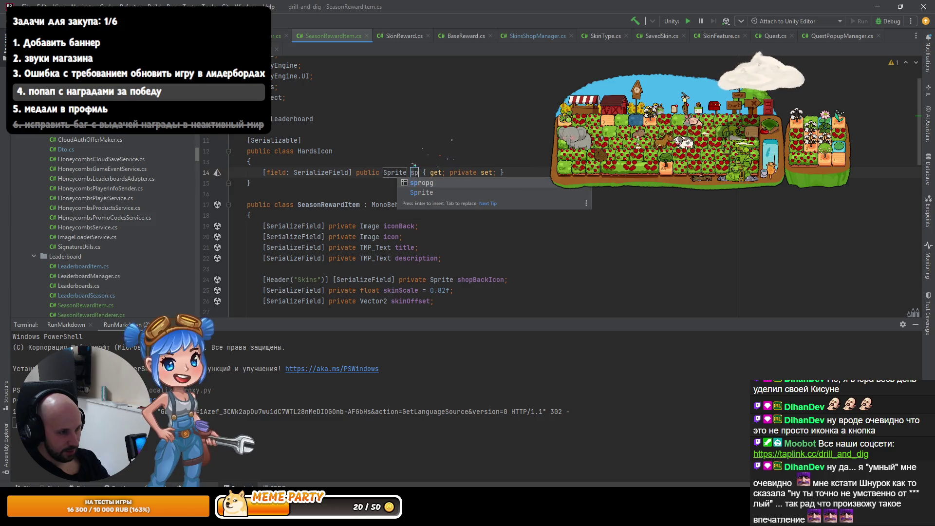
key(BackSpace)
key(BackSpace)
text(icon)
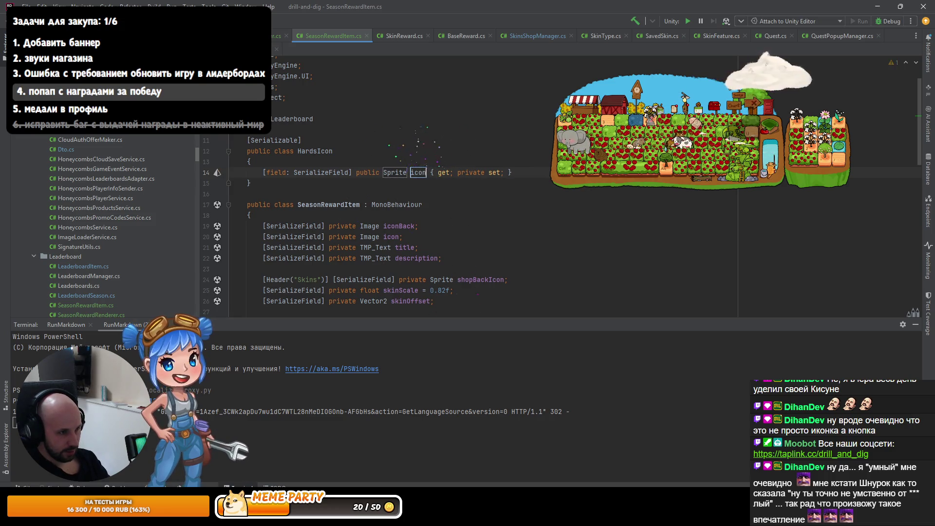
key(ctrl+d)
click(411, 183)
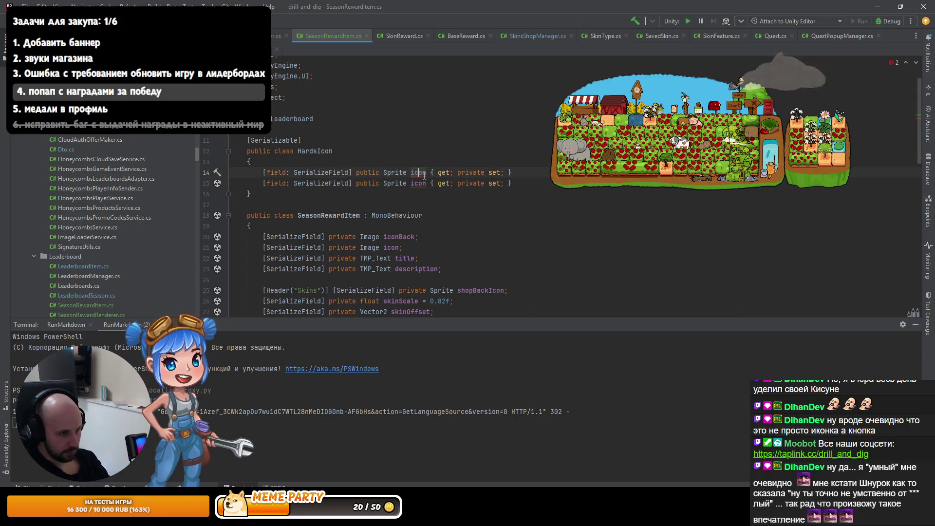
text(I)
key(Escape)
- Turn the duplicated property into a float Scale property
key(Down)
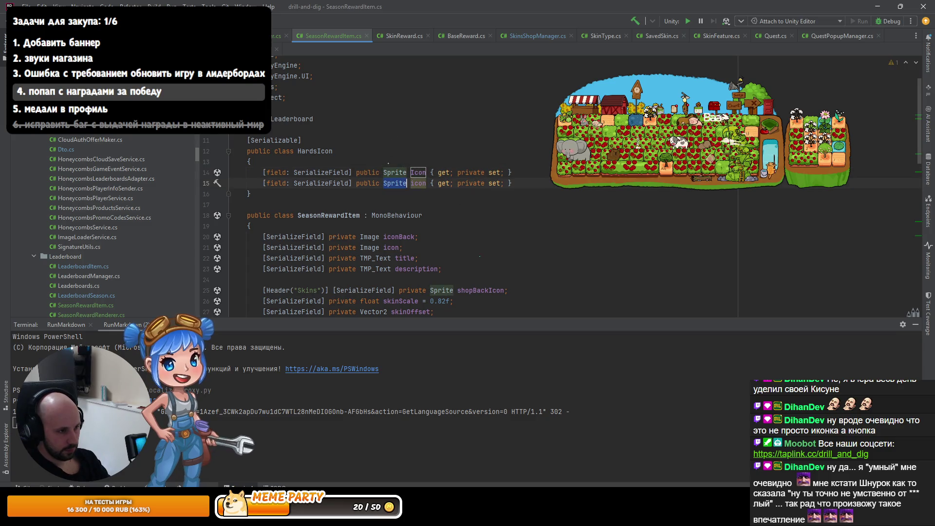
text(float)
key(ctrl+shift+Right)
text(sca)
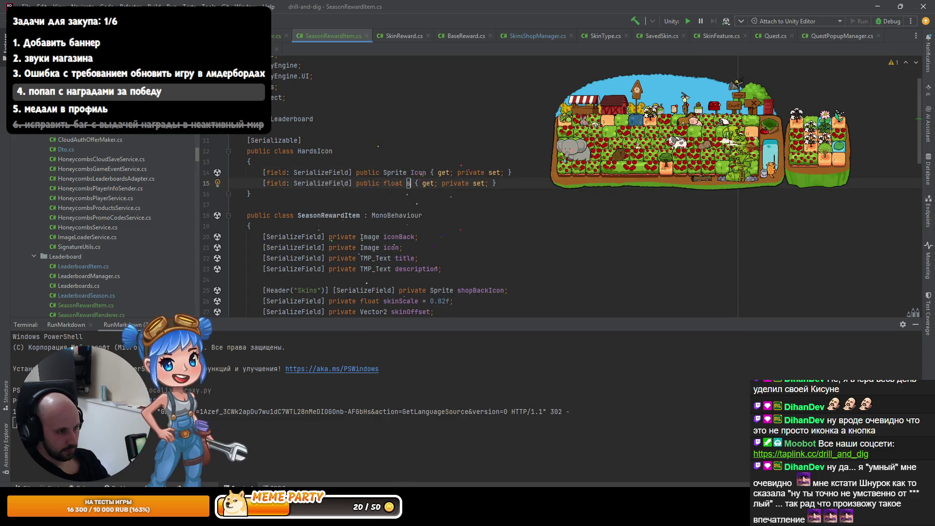
key(Return)
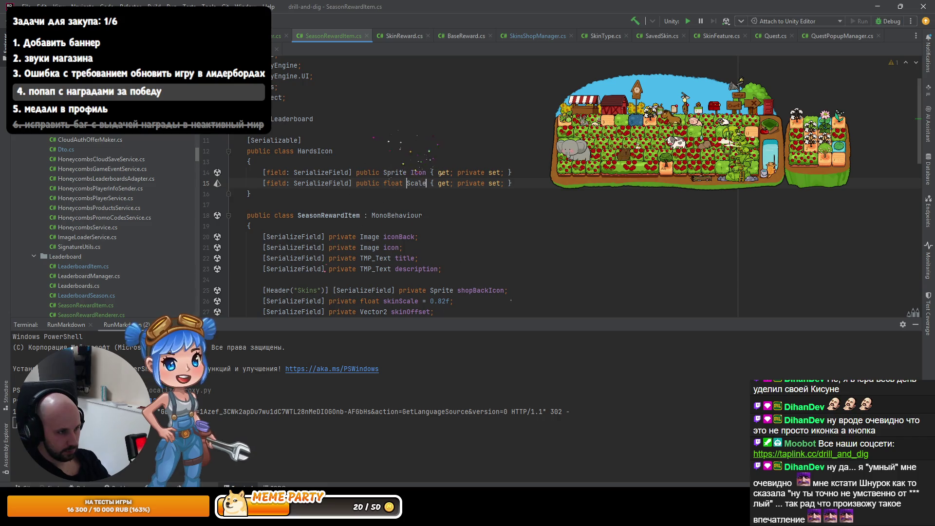
- Rename the HardsIcon class to HardsRewardSettings
click(333, 151)
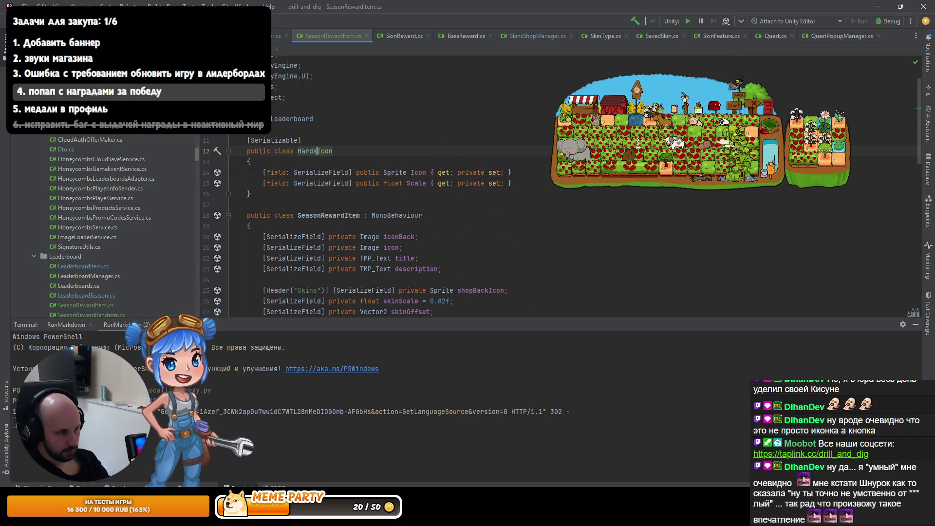
text(RewardS)
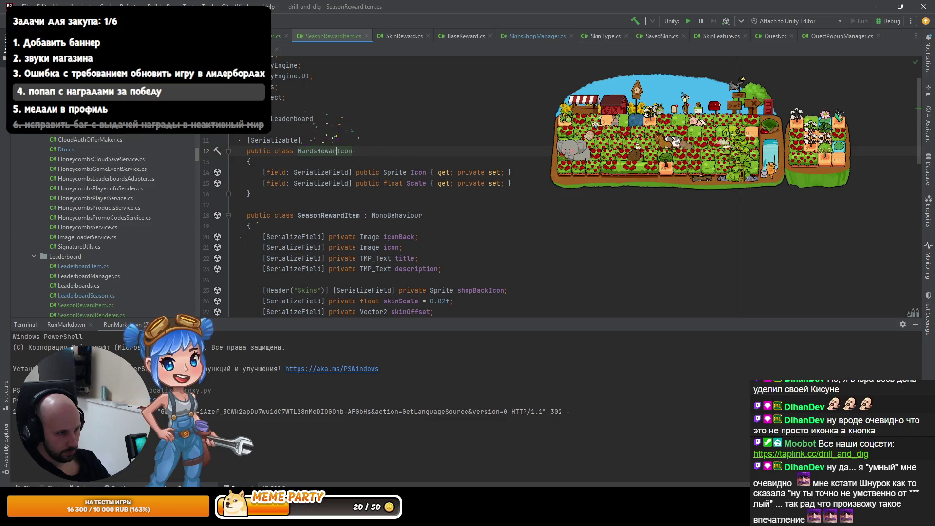
key(ctrl+Delete)
key(ctrl+Delete)
key(ctrl+z)
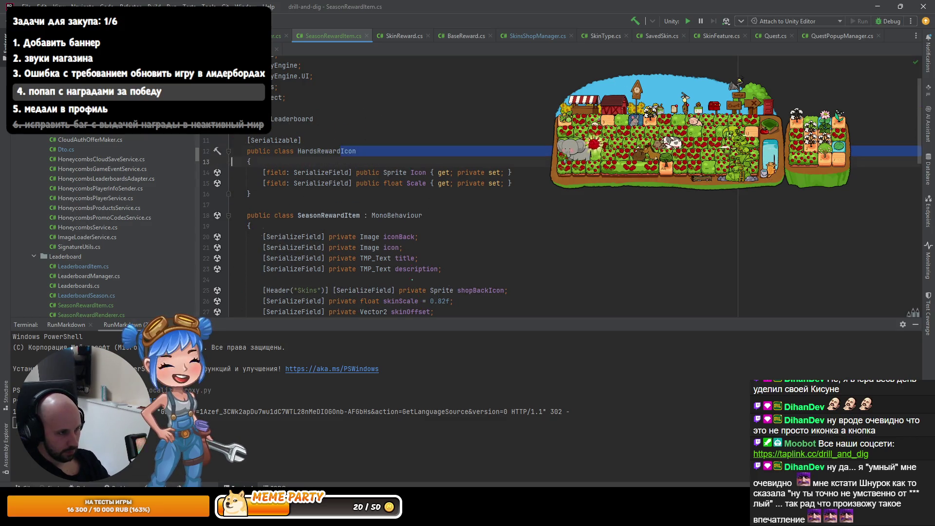
text(ett)
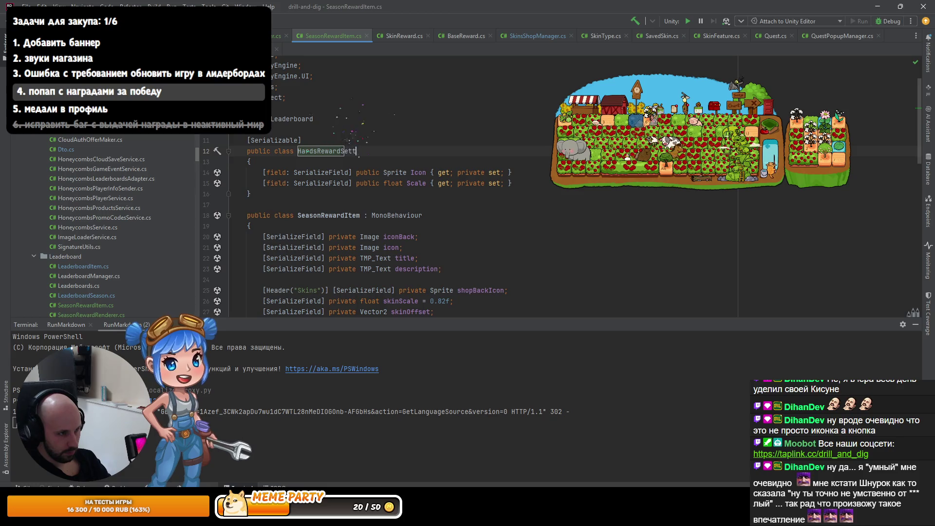
key(ctrl+BackSpace)
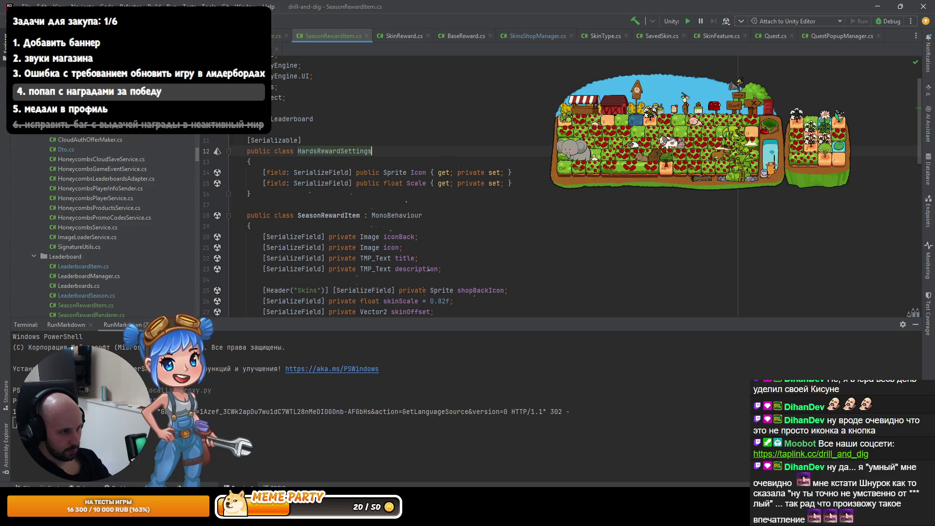
- Change the hardsIcon1 field into a HardsRewardSettings[] hards array
scroll(583, 291, down, 3)
click(583, 247)
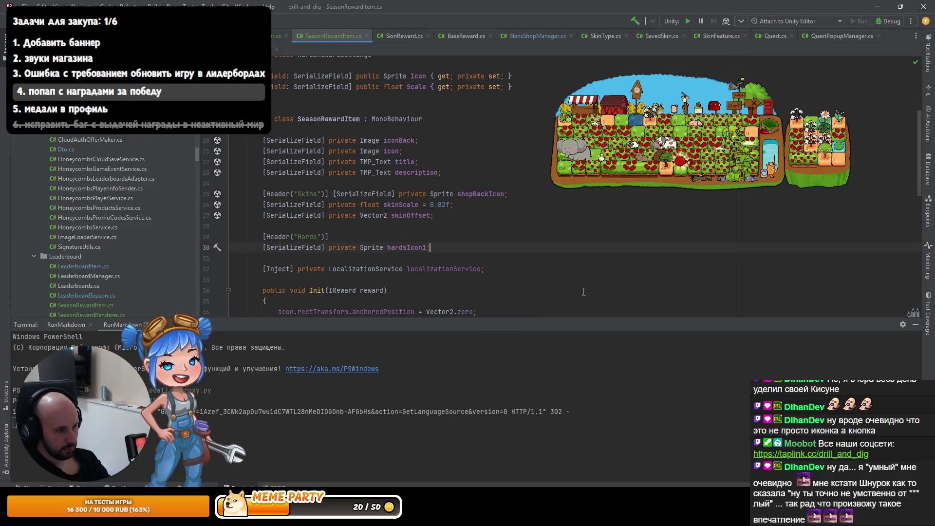
double_click(371, 248)
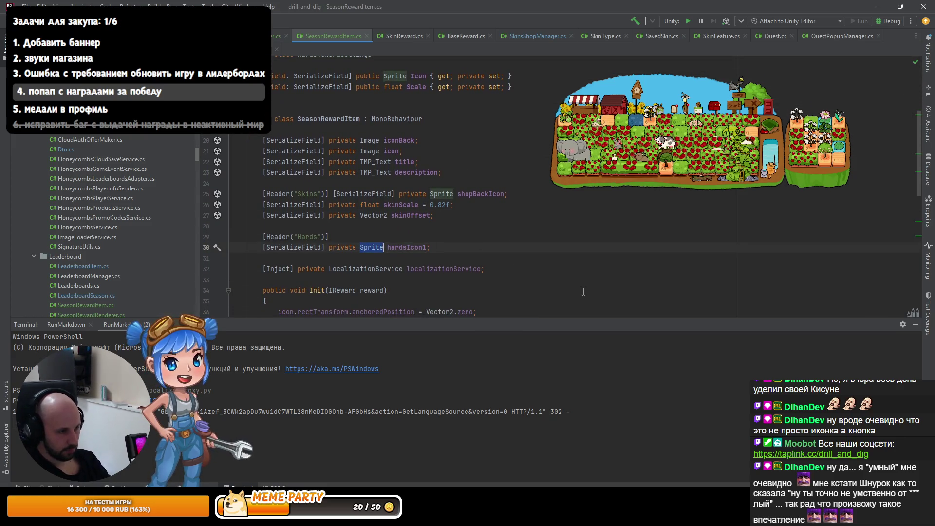
text(H)
text(ardsRew)
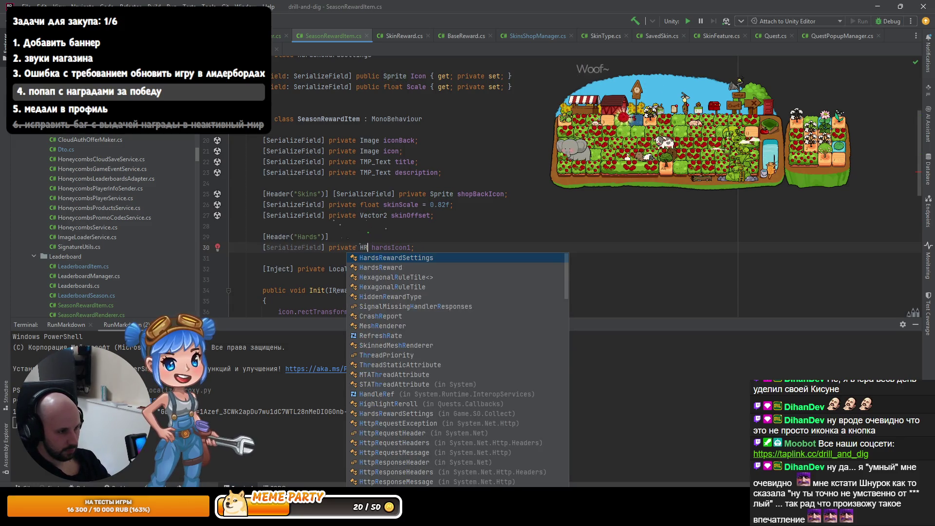
key(Return)
text([])
key(End)
key(BackSpace)
key(BackSpace)
key(BackSpace)
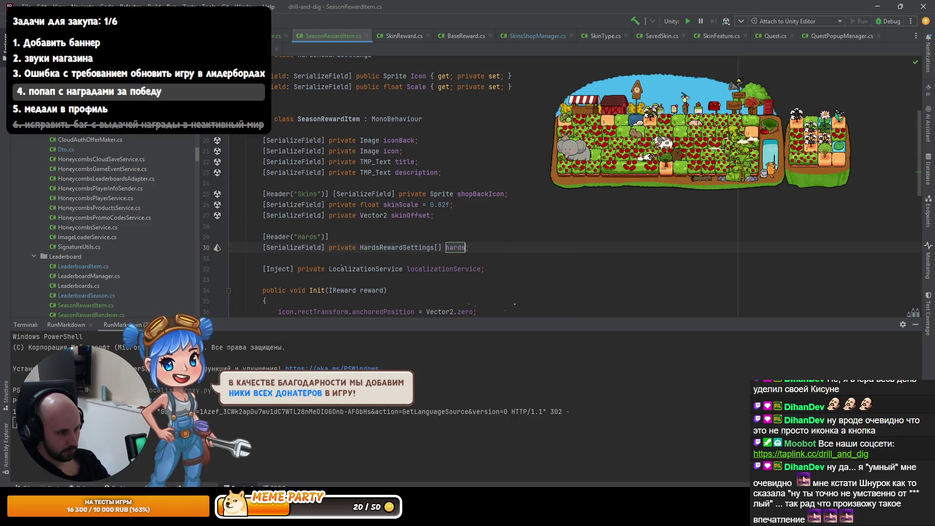
scroll(387, 237, down, 8)
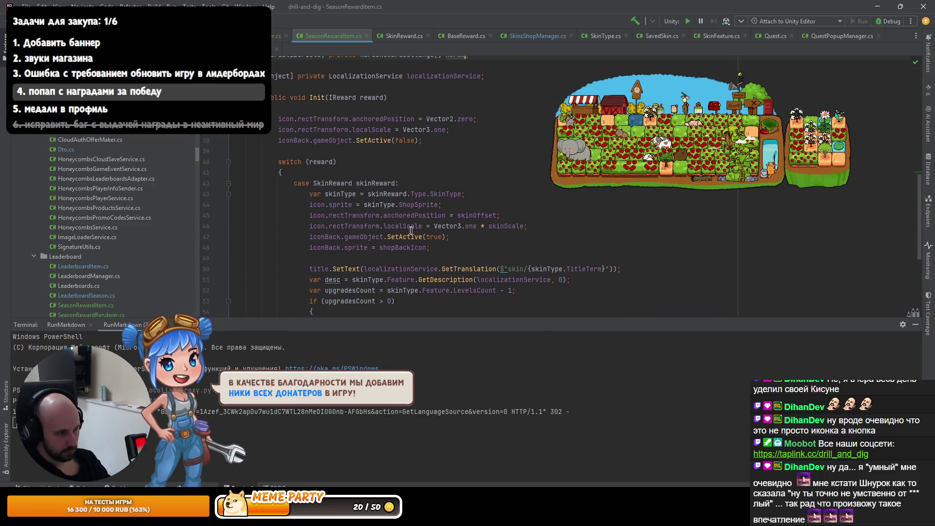
scroll(386, 237, down, 2)
click(419, 247)
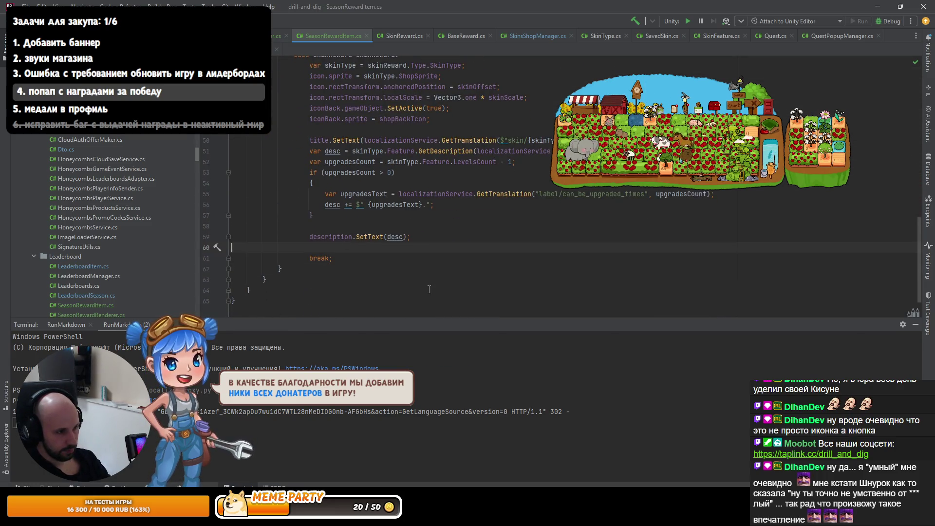
- Delete the extra blank lines inside the SkinReward case, including the one before description.SetText
key(BackSpace)
scroll(343, 254, up, 3)
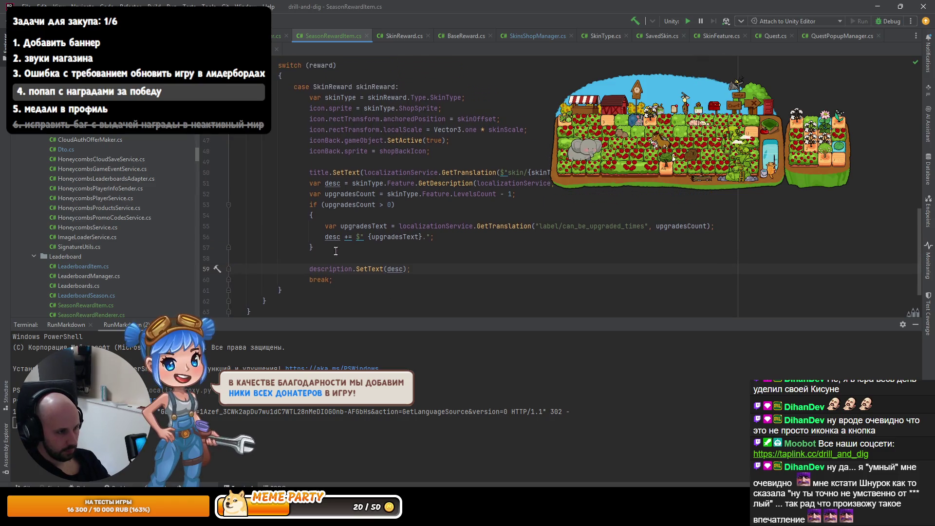
click(335, 258)
key(BackSpace)
click(286, 279)
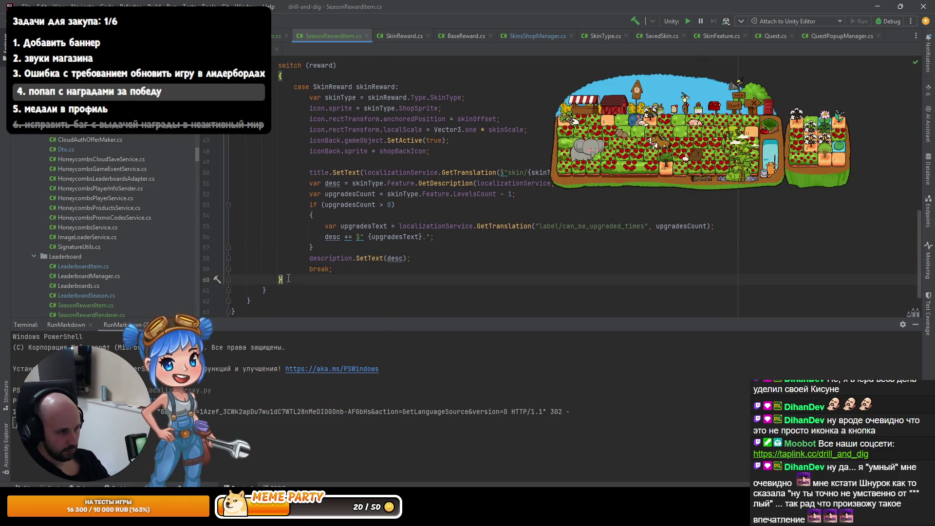
mouse_move(288, 278)
mouse_down()
mouse_move(341, 237)
mouse_move(341, 140)
mouse_up()
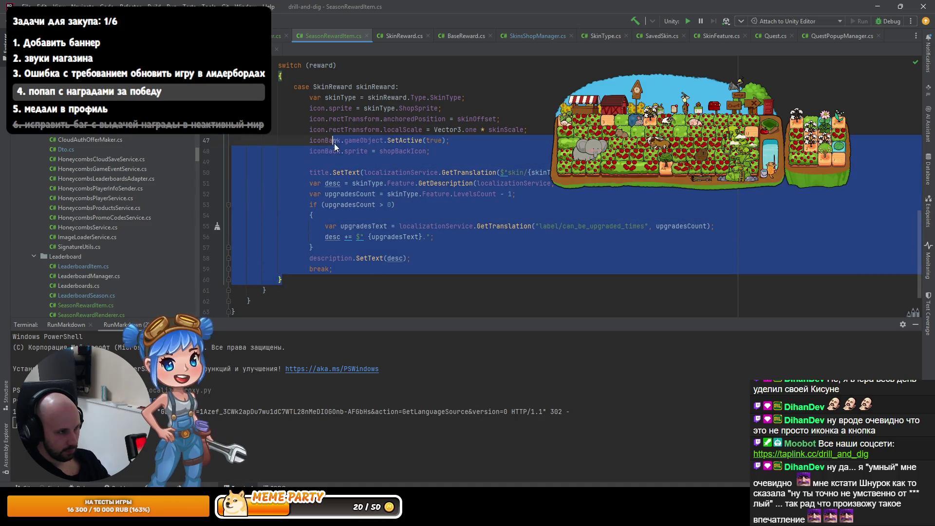
- Add a 'case HardsReward hardsReward:' branch after the skin case's break
click(365, 272)
key(Return)
text(case )
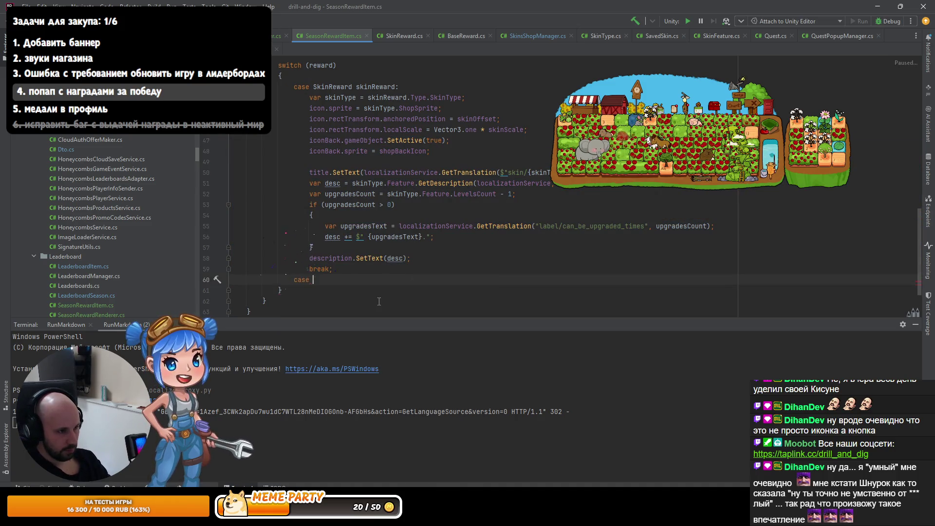
text(Hards)
key(Return)
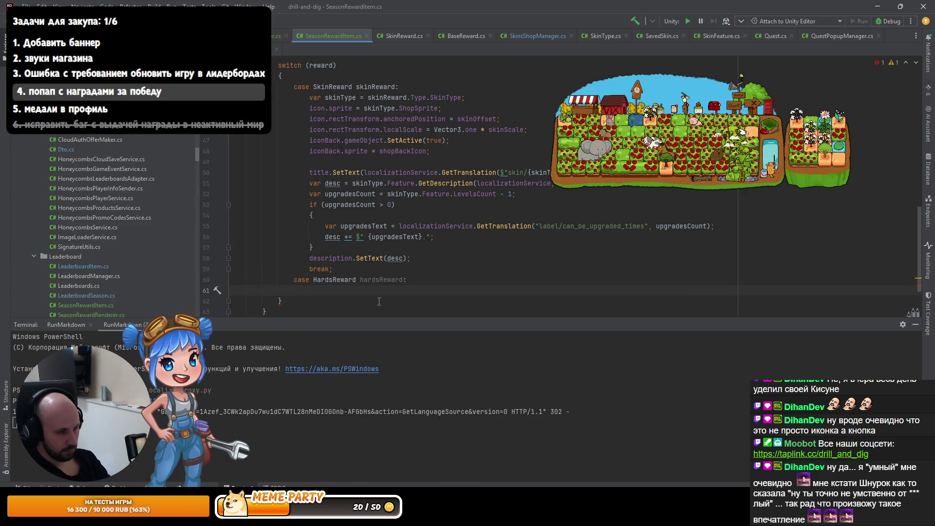
scroll(379, 301, up, 10)
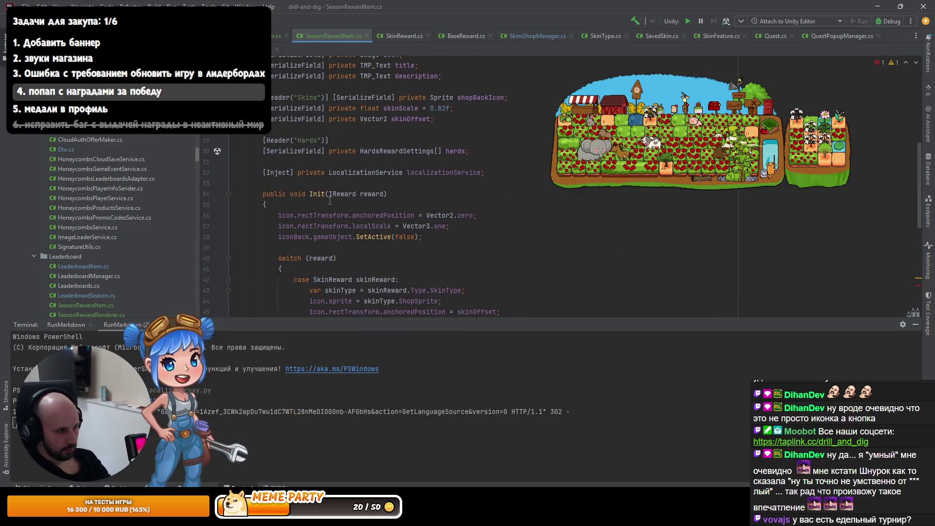
- In SeasonRewardRenderer, call rewardItem.Init(reward, selectedSeasonReward.Rank) and jump to the Init declaration
ctrl+click(355, 194)
click(380, 211)
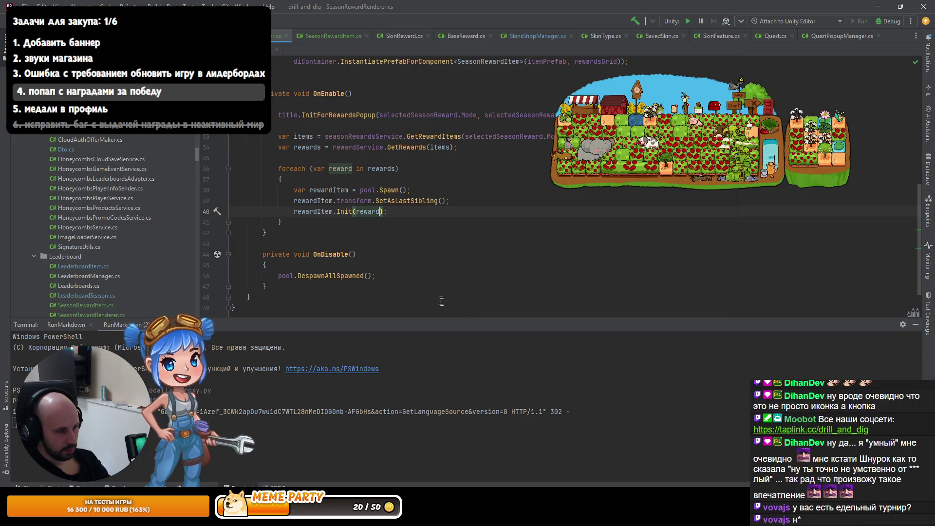
scroll(399, 271, up, 4)
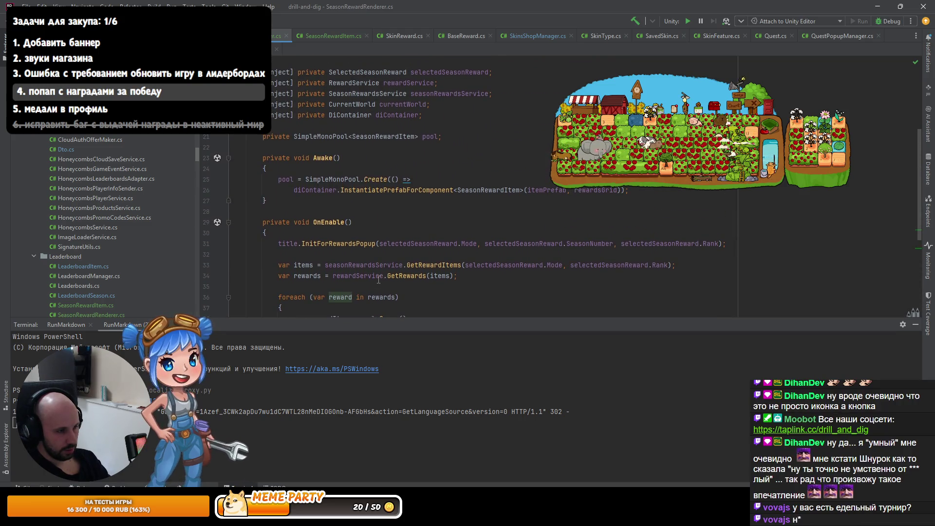
scroll(389, 273, up, 1)
scroll(385, 273, down, 3)
text(rewardItem.Init(reward);)
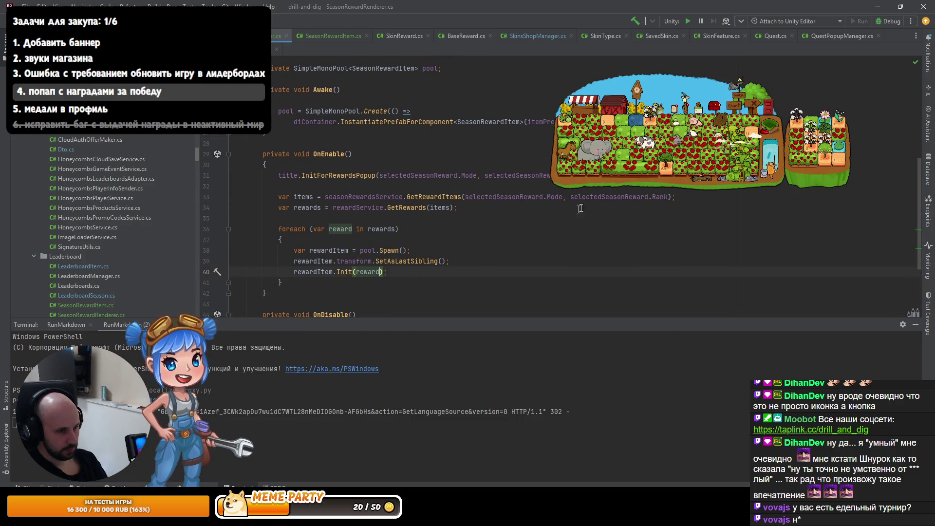
text(, ss)
key(Return)
text(.)
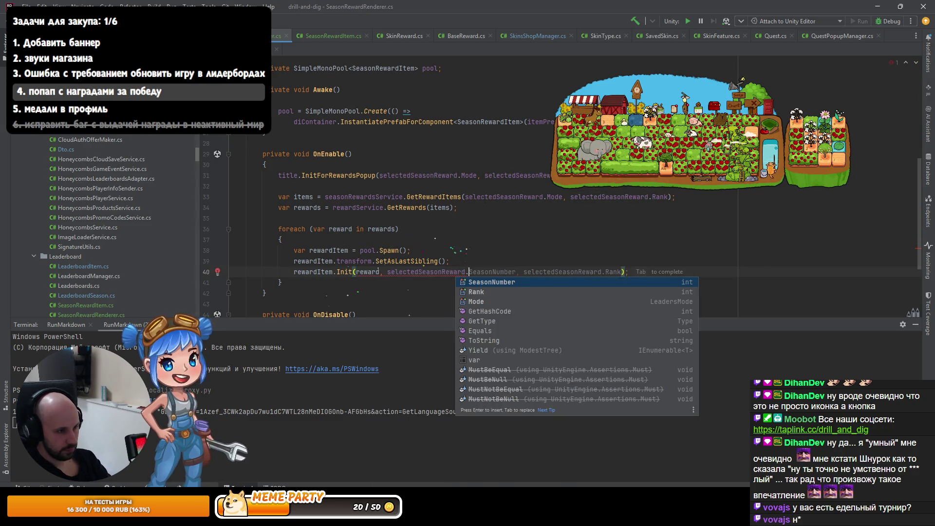
text(R)
key(Return)
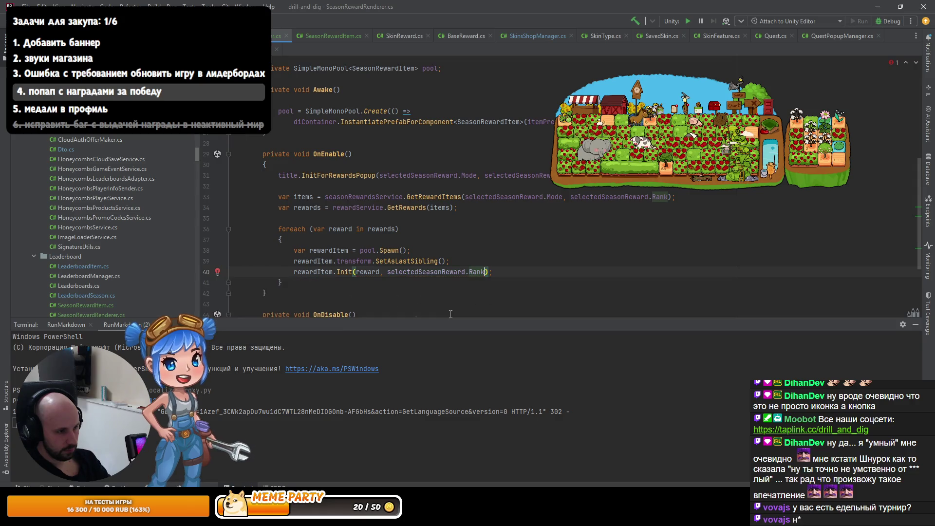
ctrl+click(344, 272)
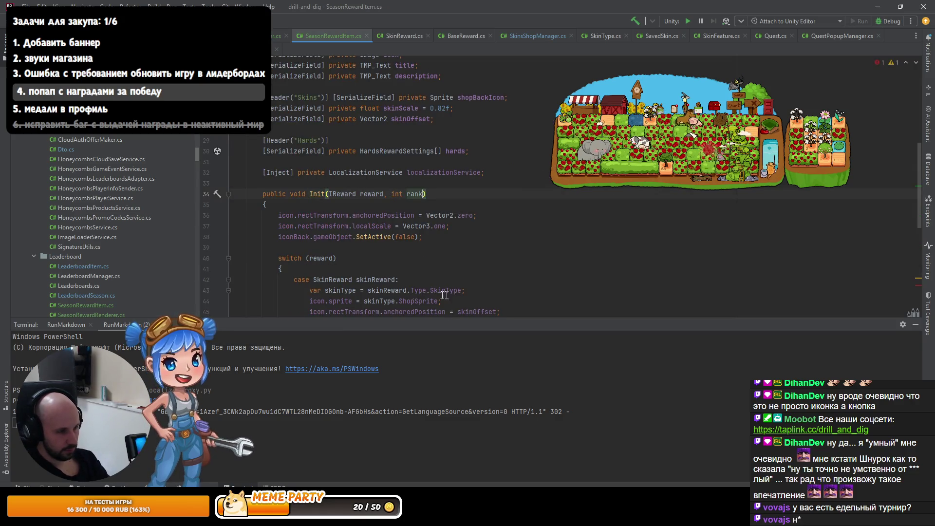
- Start the HardsReward case with var settings = hards[rank - 1] followed by break
scroll(354, 180, down, 5)
scroll(354, 180, down, 3)
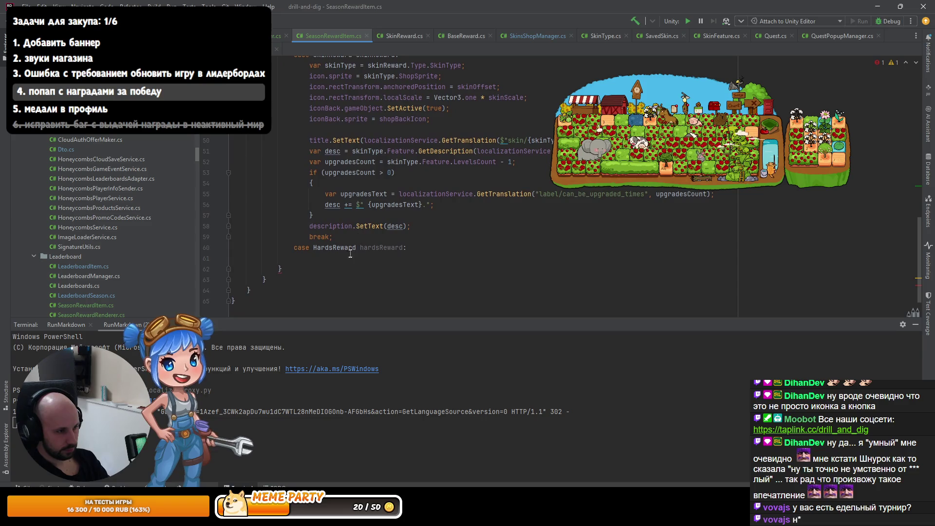
scroll(349, 257, up, 2)
text(var settings)
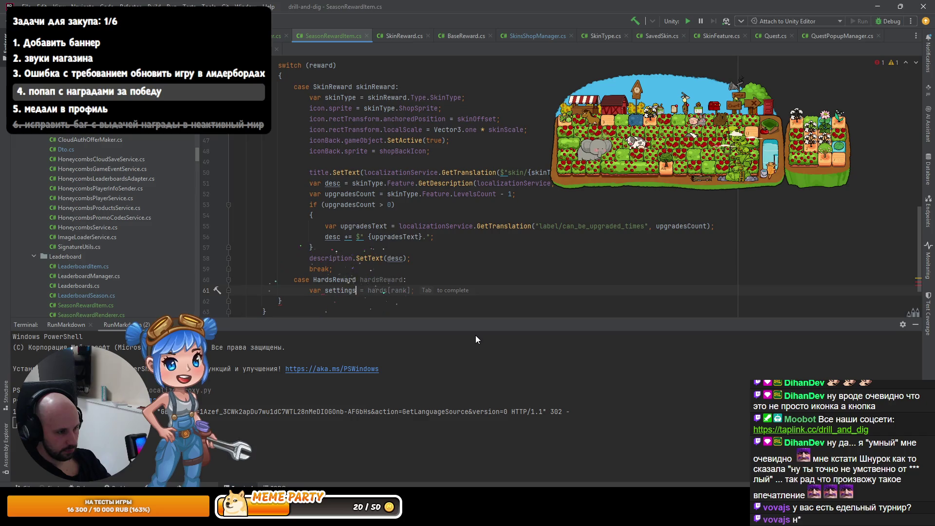
key(Tab)
key(Left)
key(Left)
key(Left)
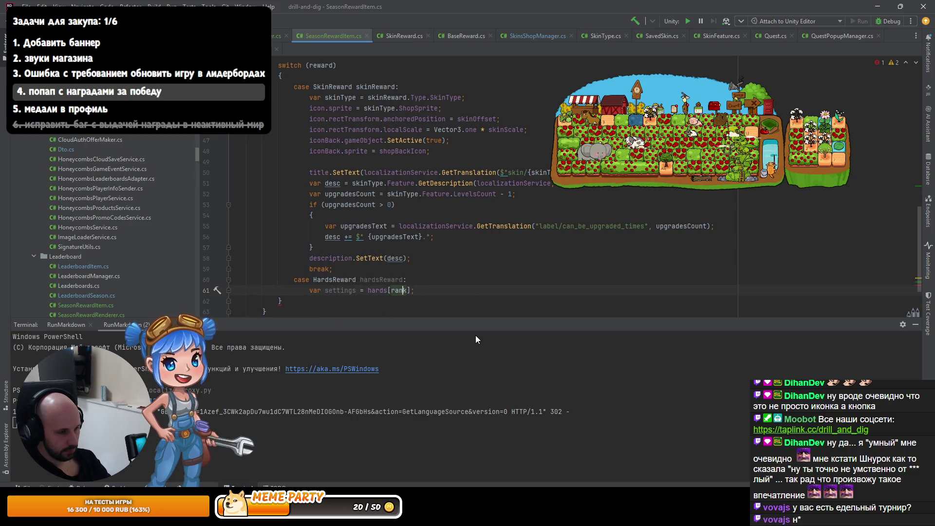
key(Right)
text(- 1)
key(End)
key(Return)
text(break;)
- Set icon.sprite to settings.Icon and the icon's rectTransform localScale from settings.Scale
key(Up)
key(End)
key(Return)
text(i)
key(Tab)
key(Return)
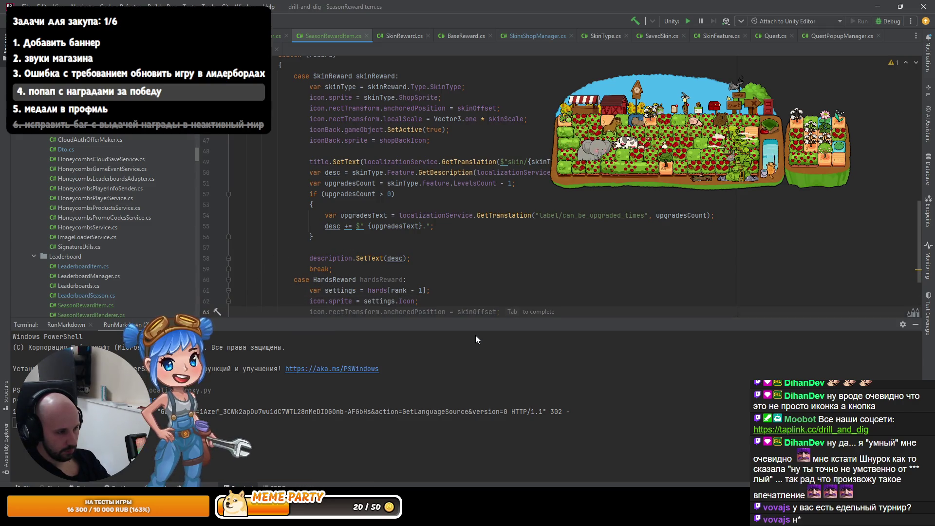
key(Tab)
text(.rectTransform.sca)
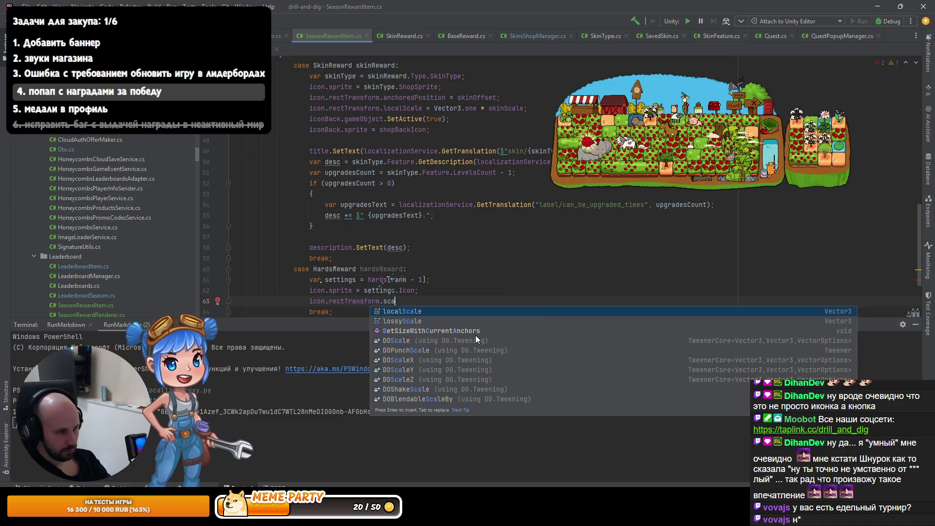
key(Return)
key(Tab)
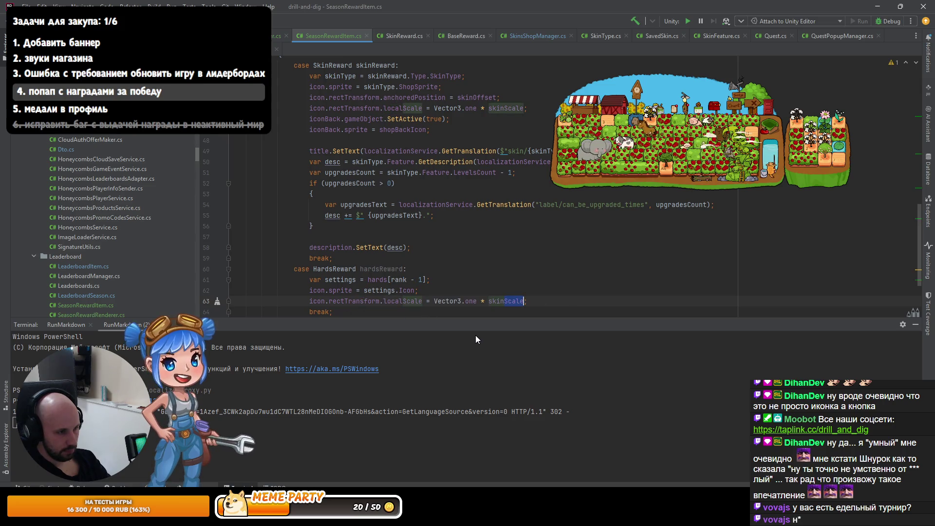
key(ctrl+w)
text(settings)
- Give the Scale property a default value of 1
key(Tab)
key(ctrl+b)
text(= 1;)
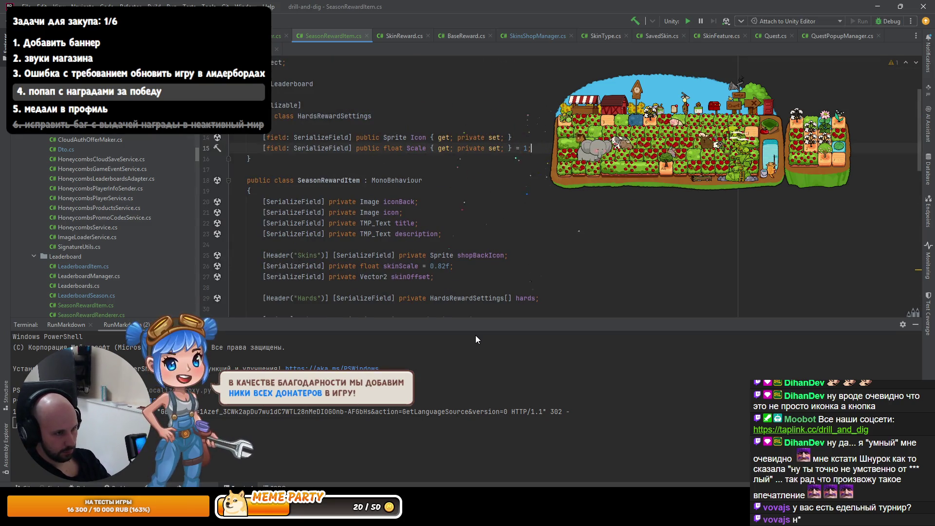
key(ctrl+alt+Left)
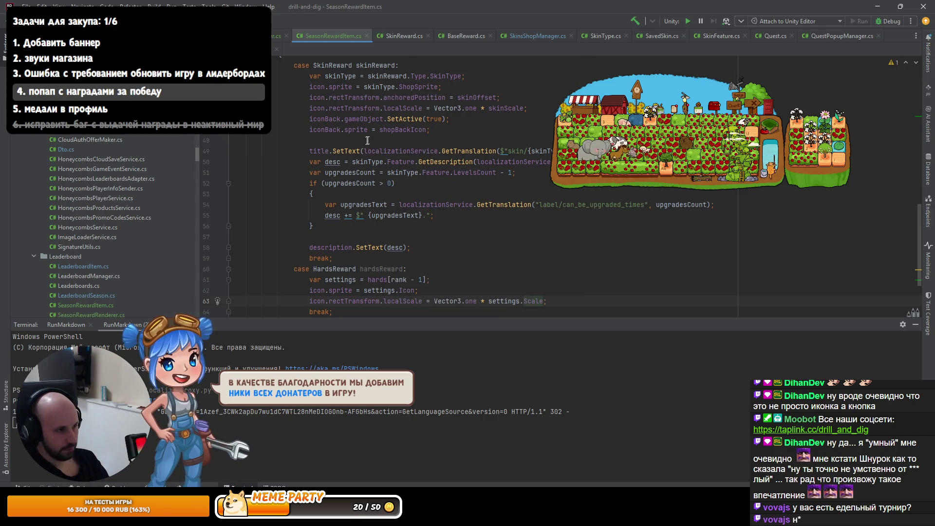
- Paste the title.SetText line into the HardsReward case and add description.gameObject.SetActive(false)
click(519, 151)
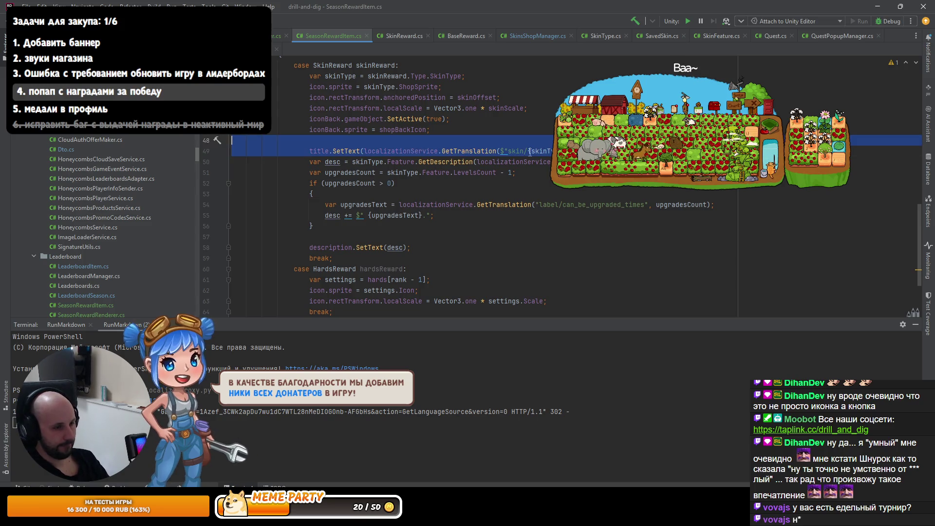
click(561, 300)
key(Return)
key(Return)
key(ctrl+v)
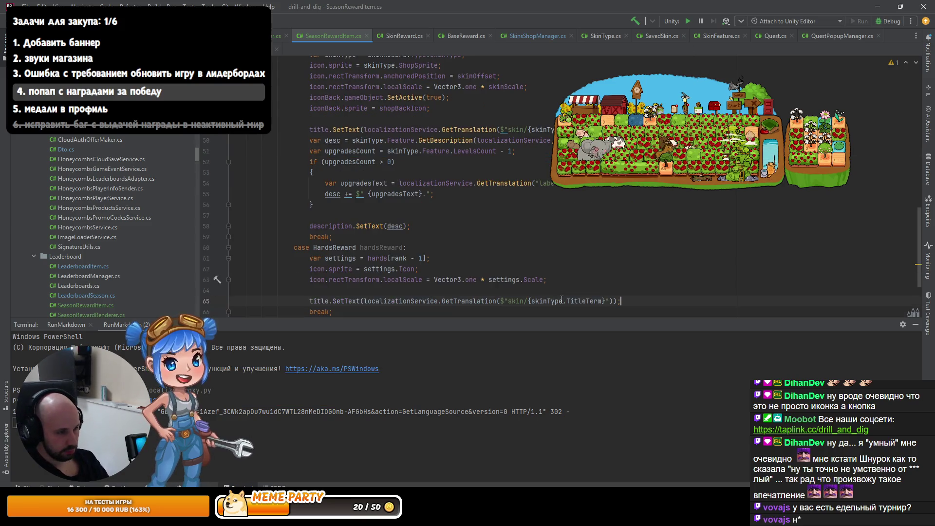
key(BackSpace)
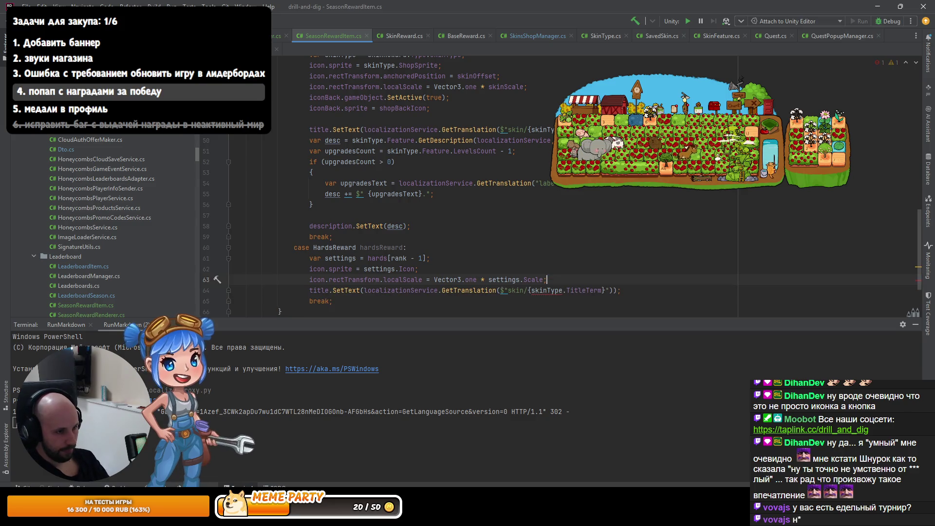
key(Return)
text(description/.g)
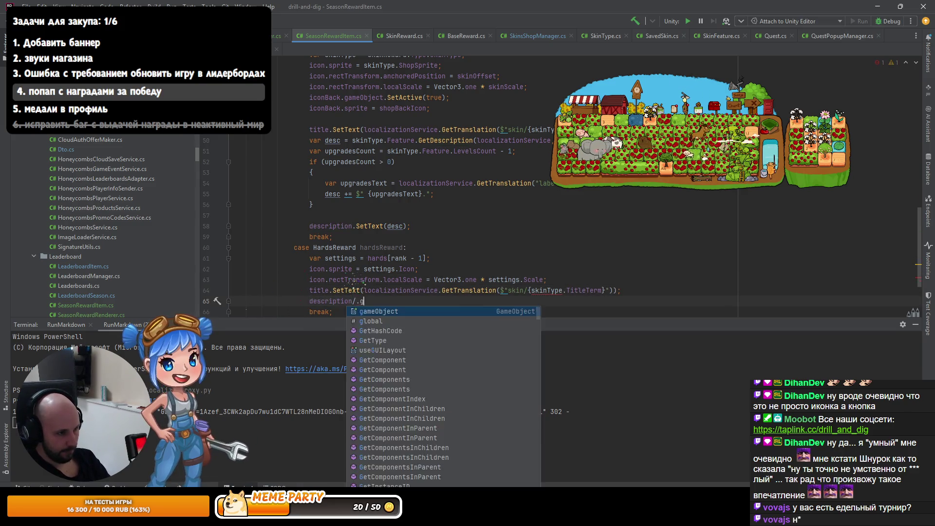
key(BackSpace)
key(BackSpace)
key(BackSpace)
text(.ga)
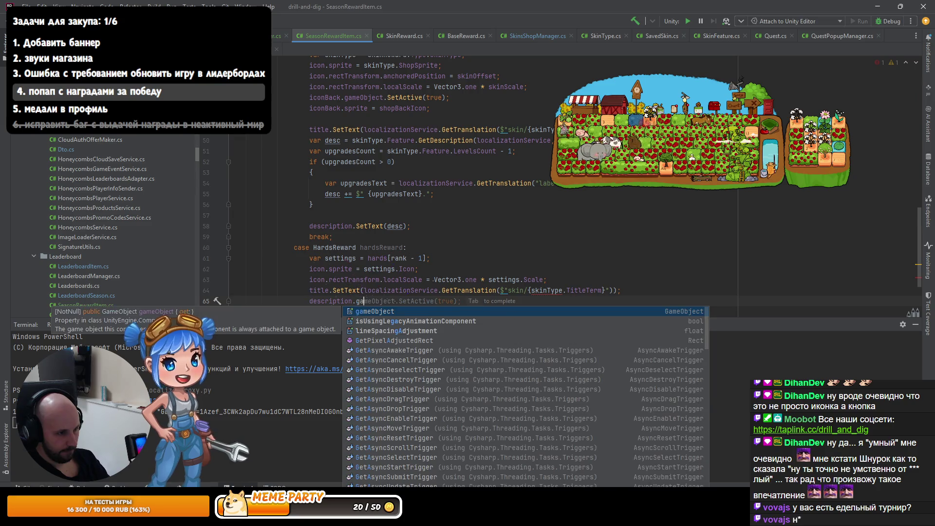
key(Return)
key(Tab)
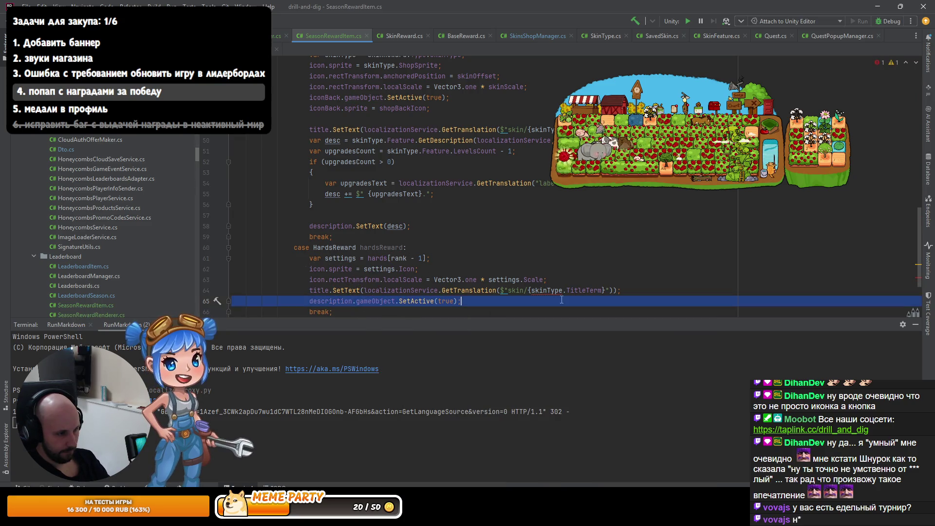
key(BackSpace)
key(BackSpace)
key(BackSpace)
text(false)
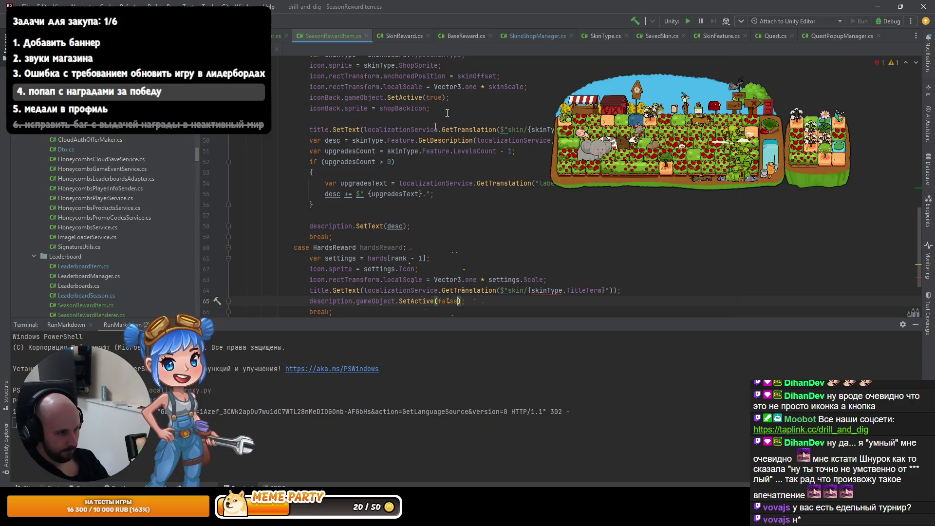
- Make Init re-enable the description at its start and tidy the blank line below
scroll(426, 163, up, 5)
click(480, 201)
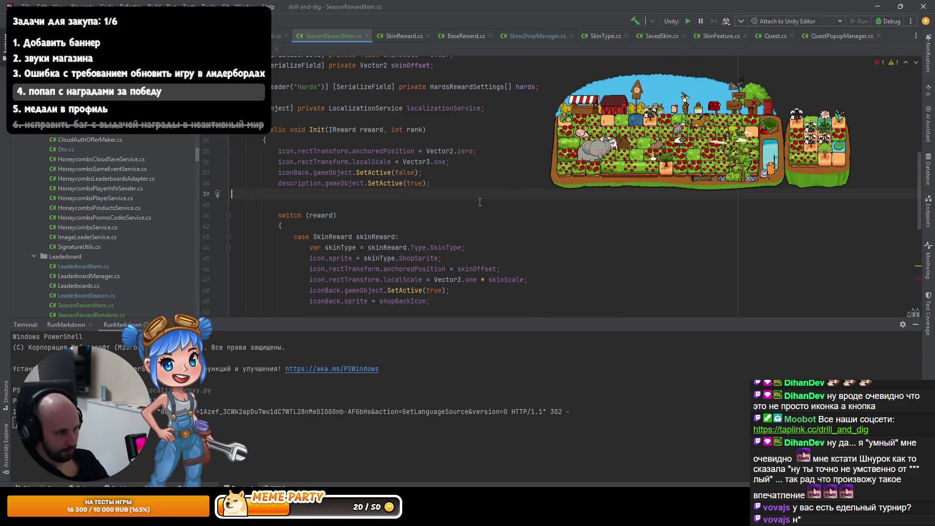
scroll(434, 193, down, 4)
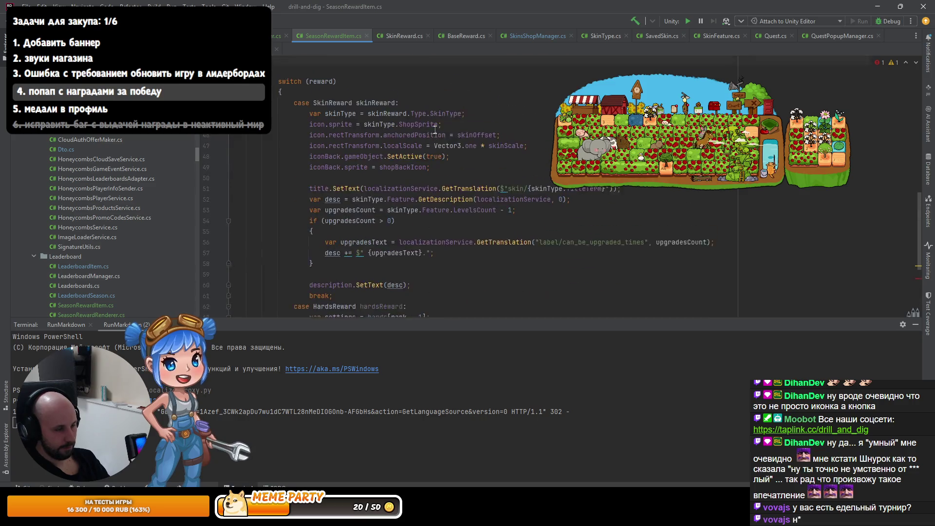
key(Tab)
key(Delete)
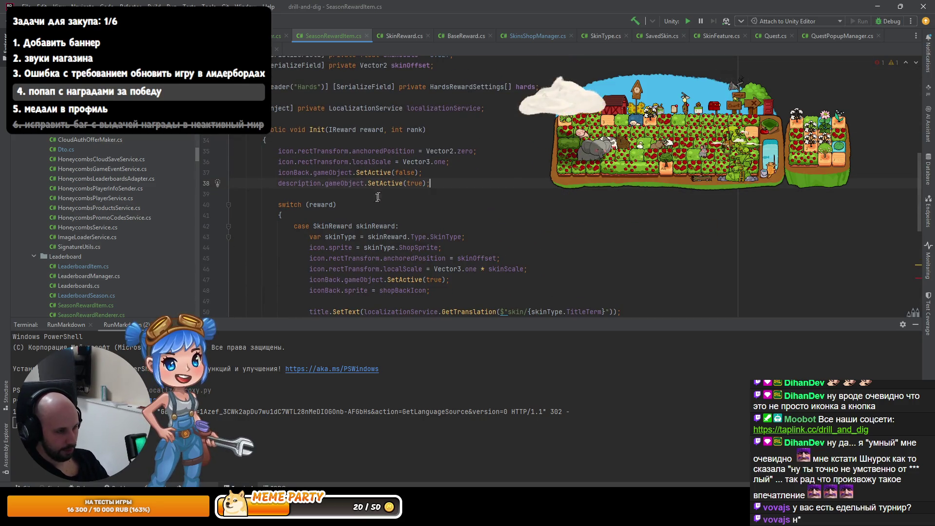
scroll(435, 204, down, 8)
- Select GetTranslation on the hards title line and search the whole solution for it
click(441, 194)
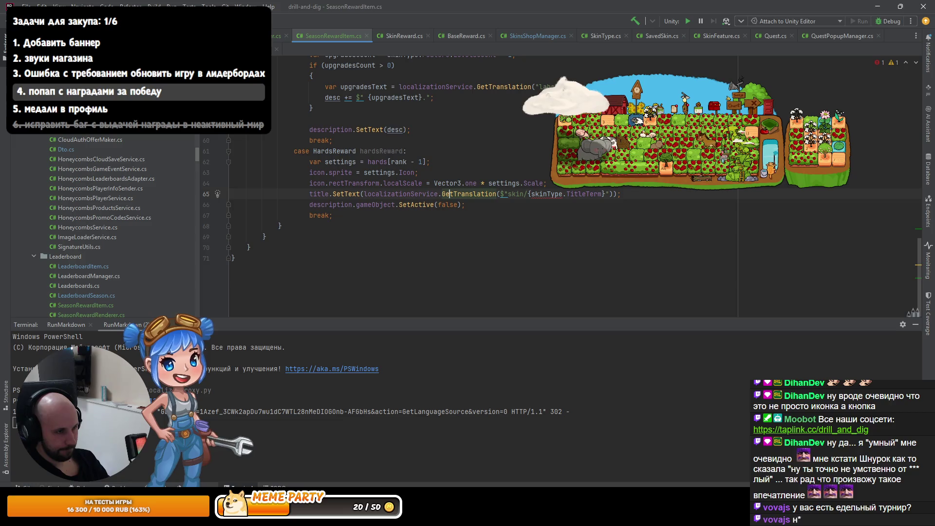
click(523, 194)
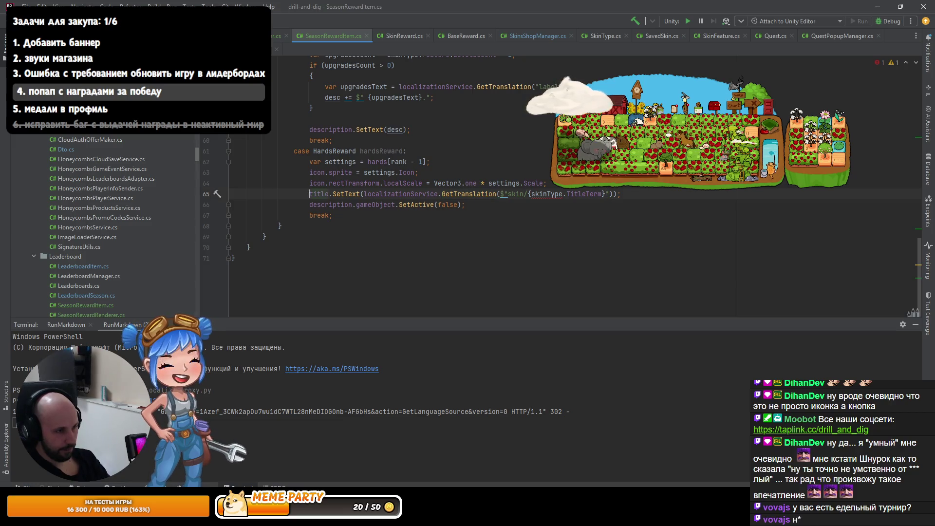
key(End)
key(Left)
key(Left)
key(Left)
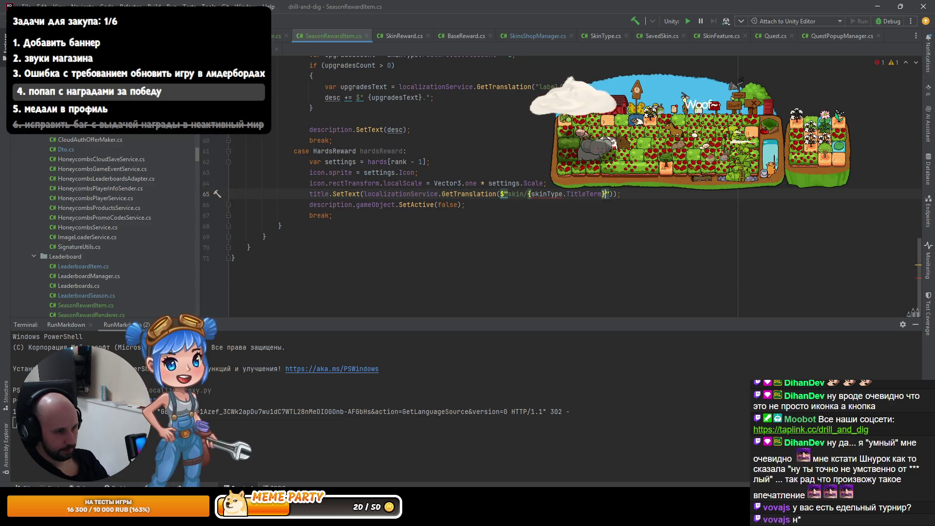
click(585, 194)
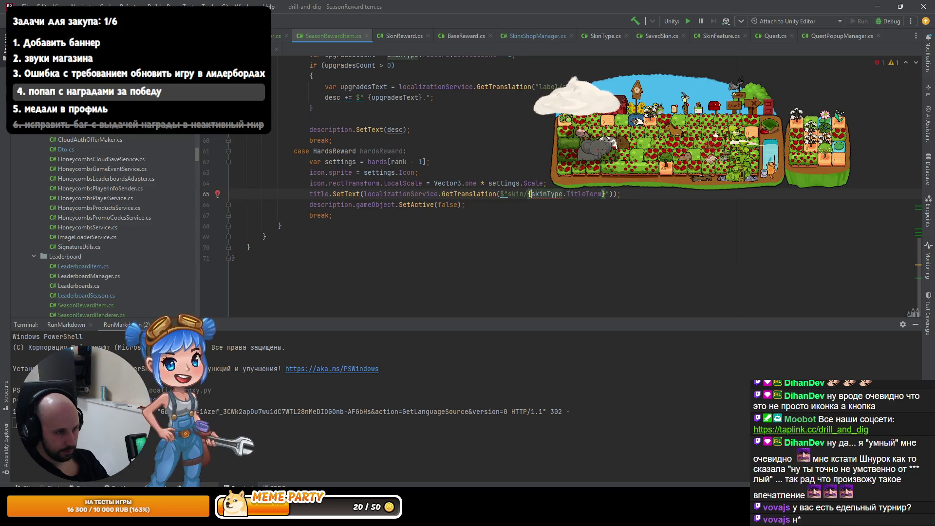
click(501, 194)
double_click(469, 194)
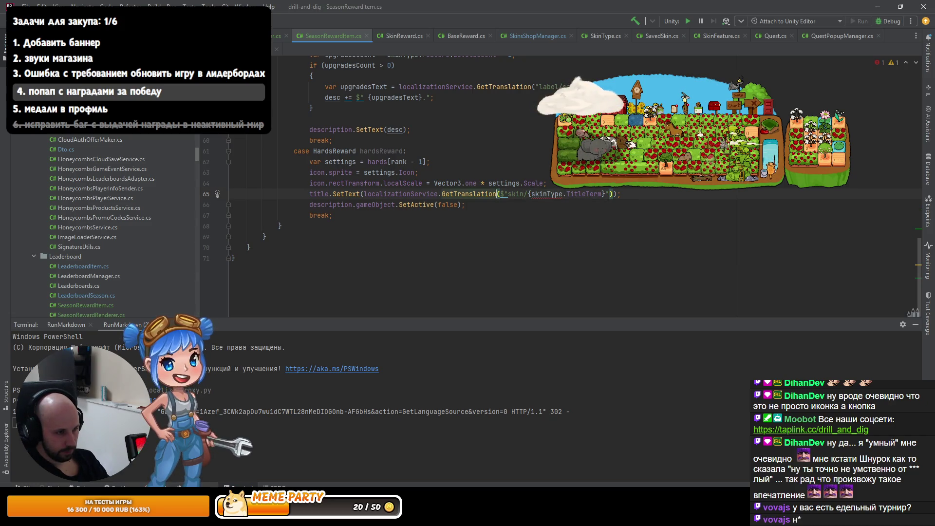
key(ctrl+shift+f)
- Search Find in Files for 'count/' localization terms
text(("h)
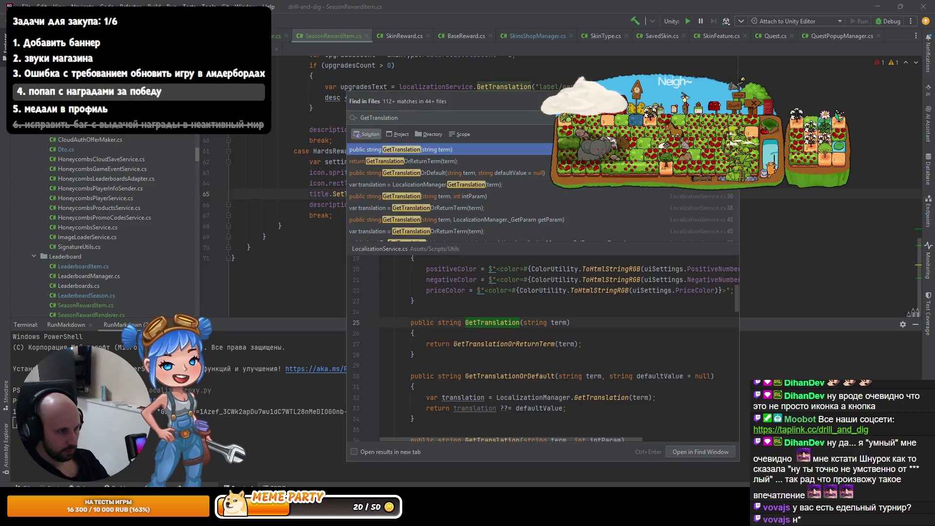
key(BackSpace)
text(count)
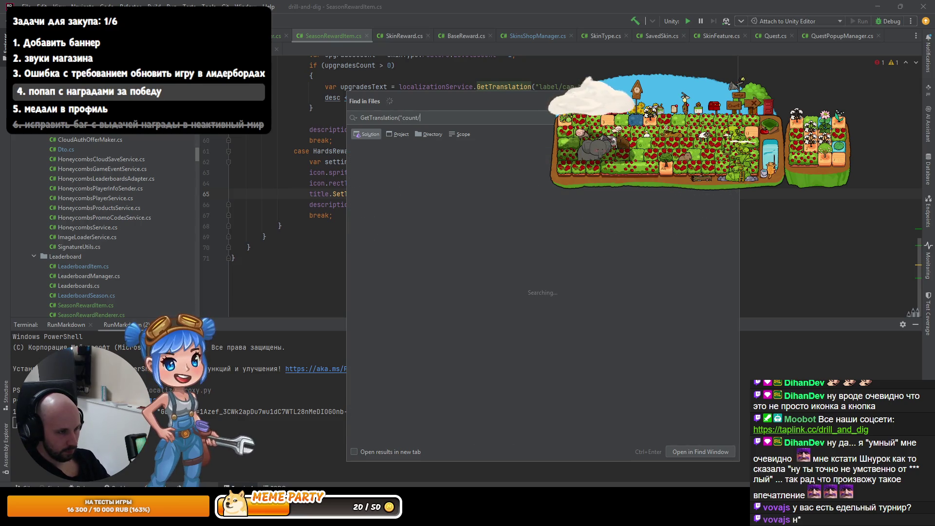
text(/)
key(Home)
key(ctrl+shift+Right)
key(ctrl+shift+Right)
key(BackSpace)
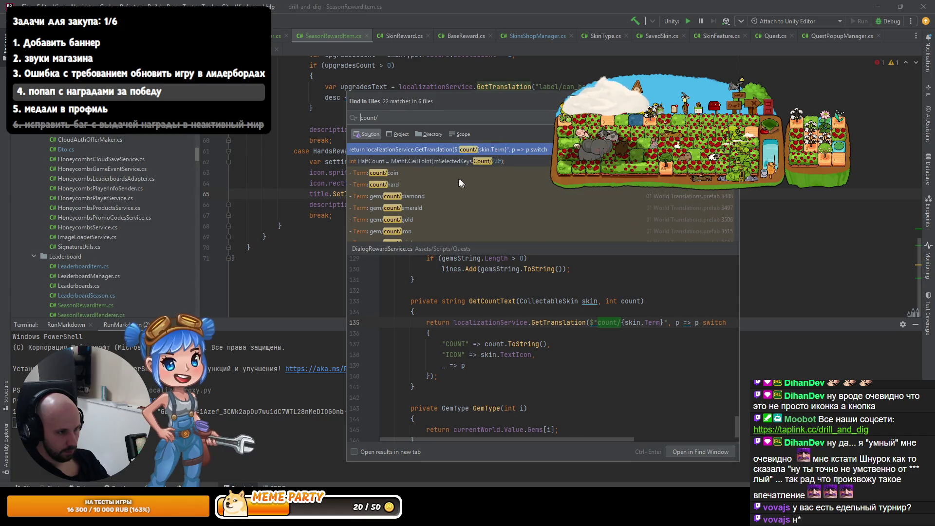
- Copy the count/hard term and paste it over the old skin title translation key
click(405, 184)
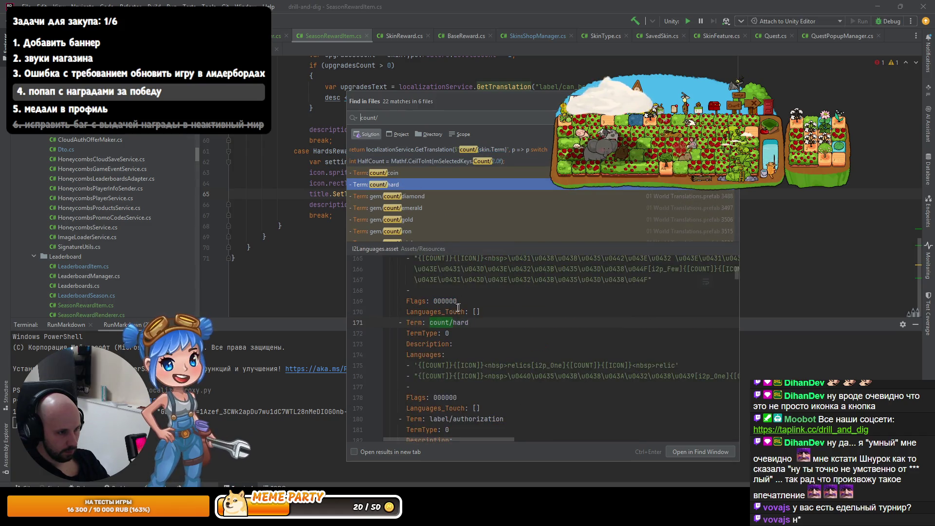
drag(469, 322, 426, 323)
key(ctrl+c)
key(Escape)
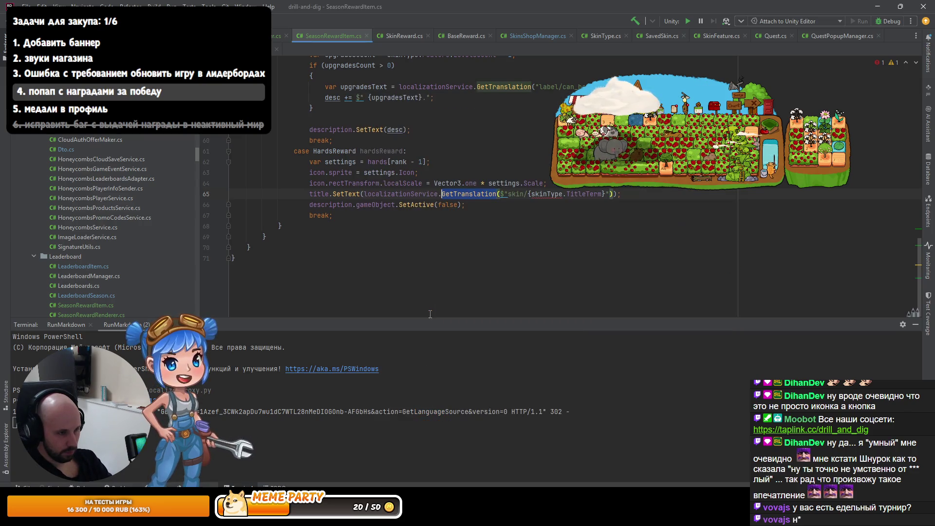
drag(508, 194, 606, 193)
key(ctrl+v)
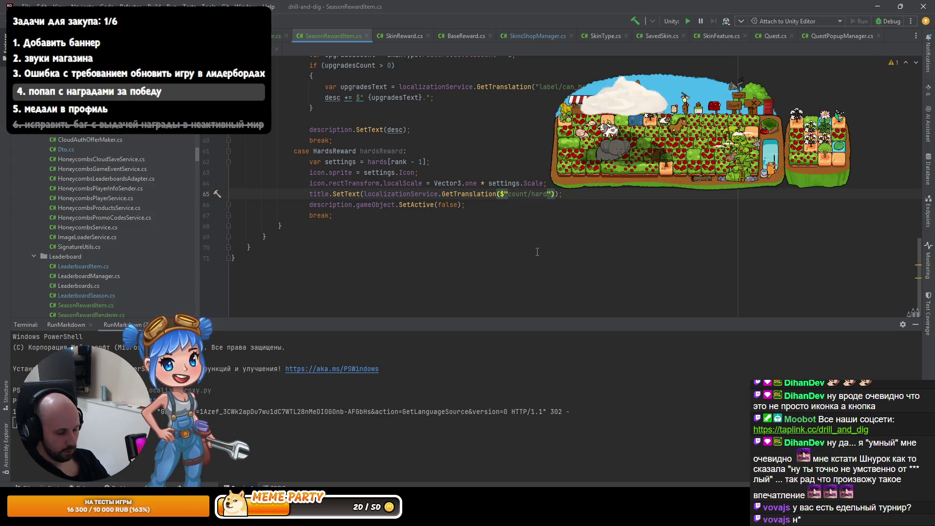
- Pass hardsReward.Count to the count/hard translation, remove the $ interpolation, and return to Unity
text(, ha)
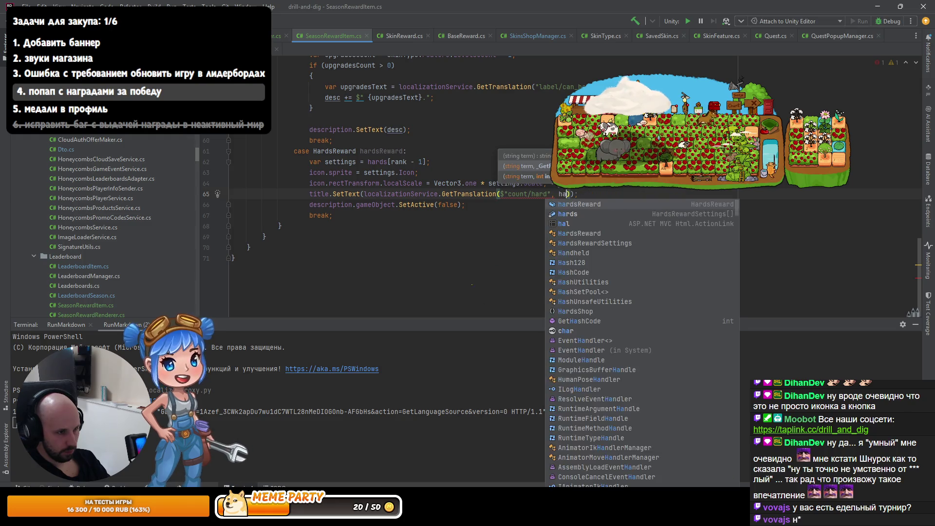
key(Return)
text(.)
key(Return)
key(End)
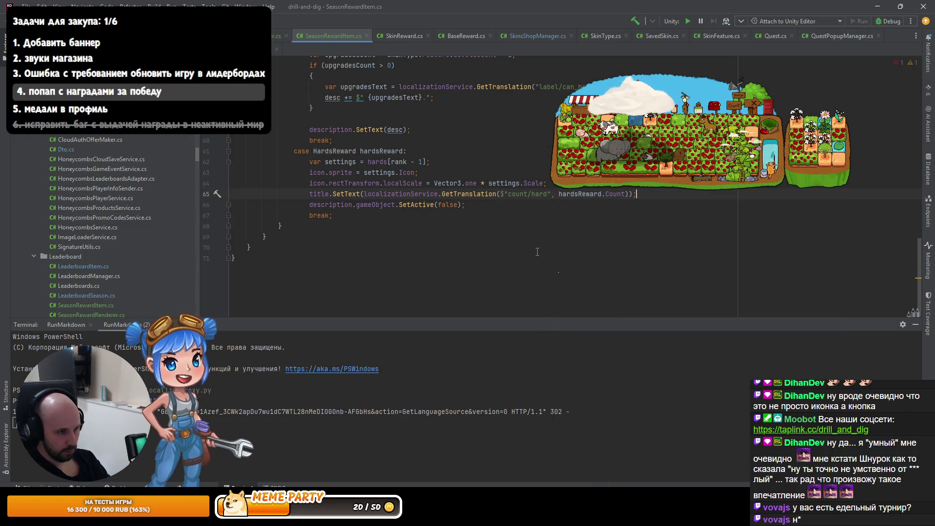
key(Home)
key(ctrl+Right)
key(ctrl+Right)
key(ctrl+Right)
key(Delete)
key(End)
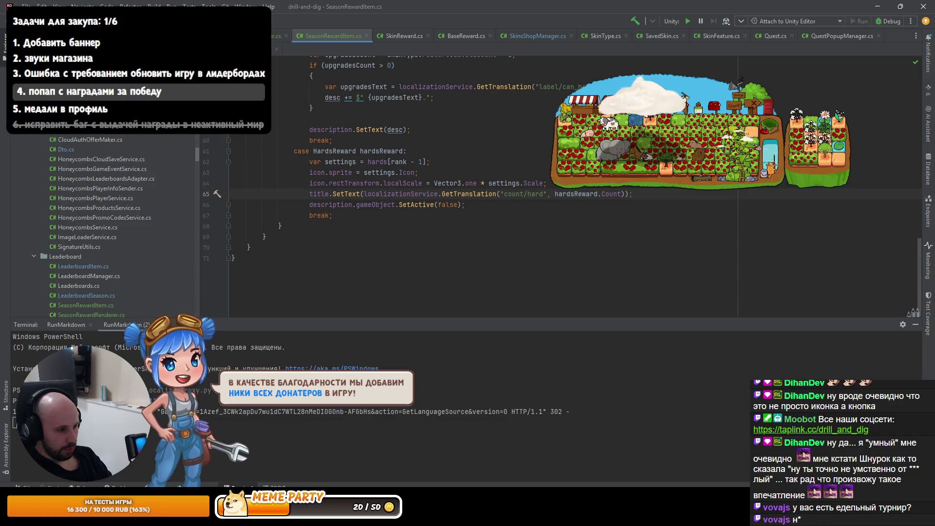
key(alt+Tab)
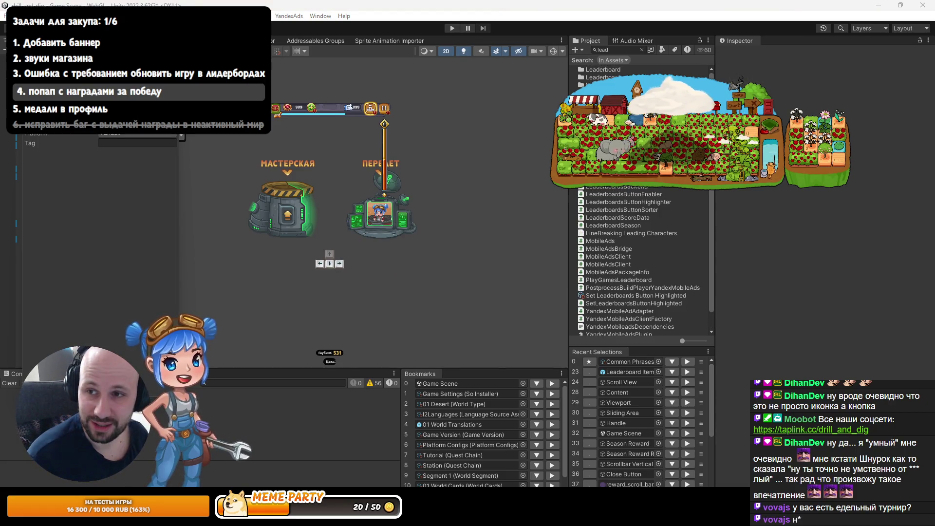
- Clear the typed address text and get back to the local Existing Images upload page
text(ha)
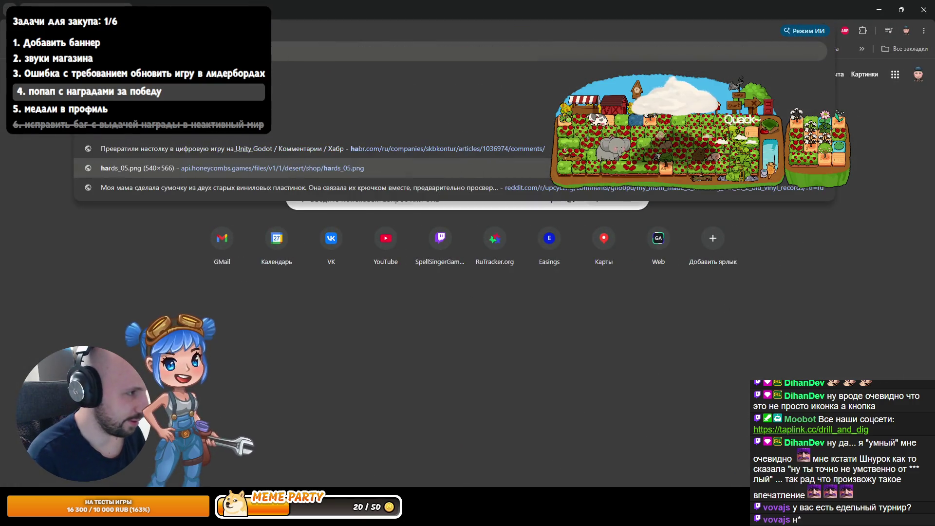
key(BackSpace)
key(BackSpace)
text(ap)
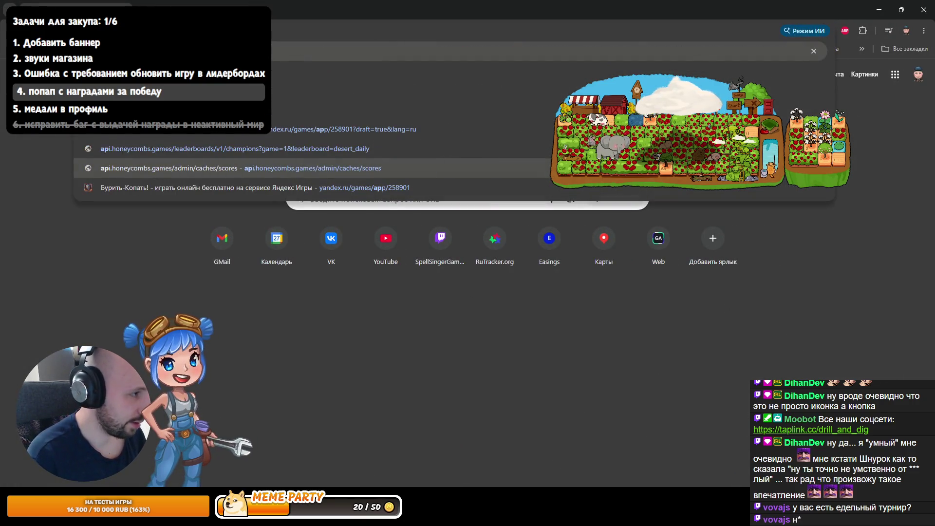
key(BackSpace)
key(BackSpace)
key(Escape)
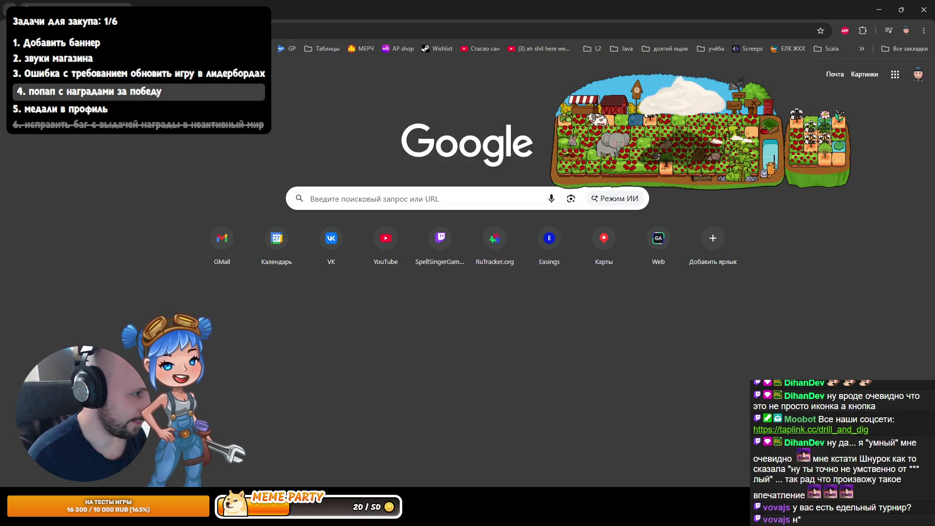
key(ctrl+w)
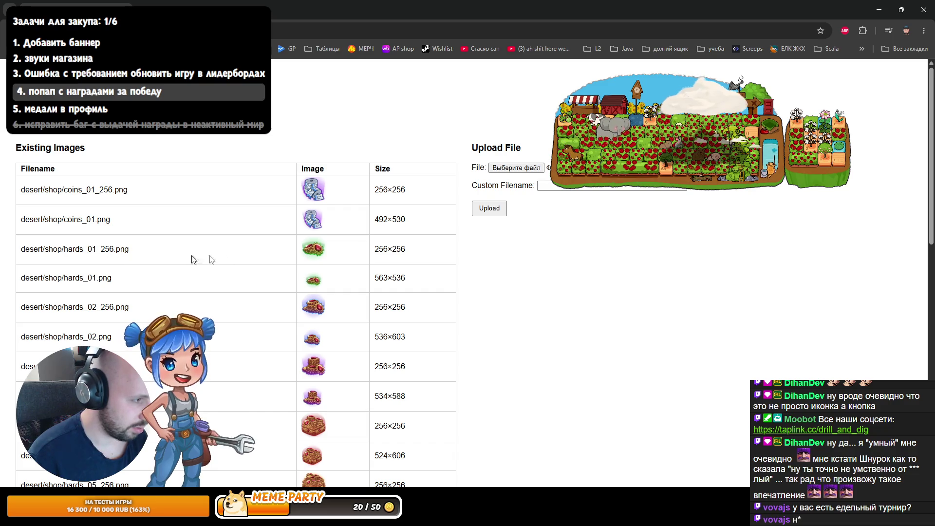
- Select the desert/shop/hards_01_256.png filename and open a new blank tab
triple_click(85, 249)
scroll(112, 232, down, 5)
scroll(125, 233, up, 5)
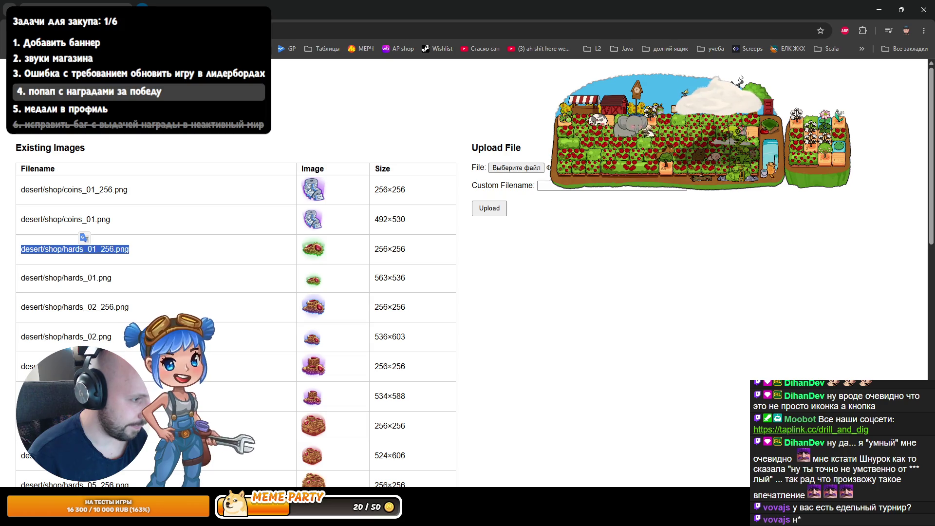
key(ctrl+t)
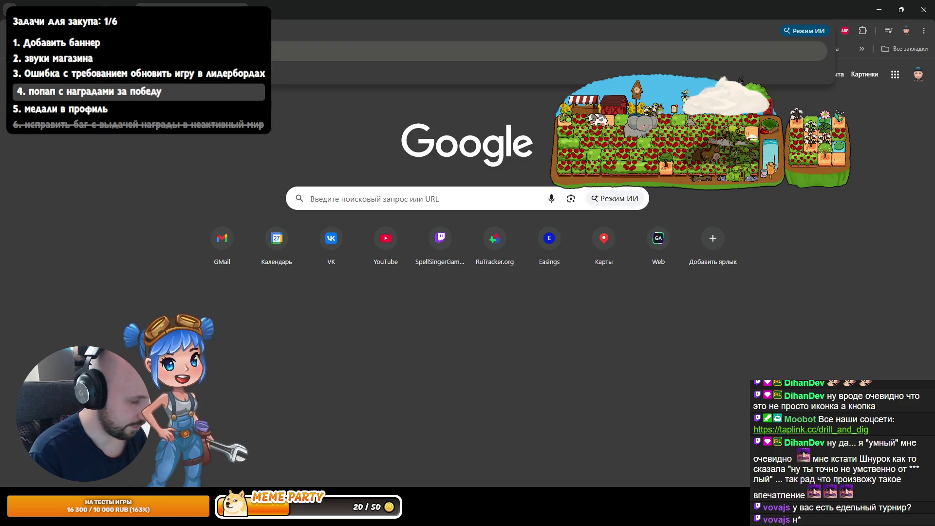
- Reload the image listing tab and open the hards_01_256 thumbnail's context menu
click(117, 10)
right_click(116, 9)
click(246, 89)
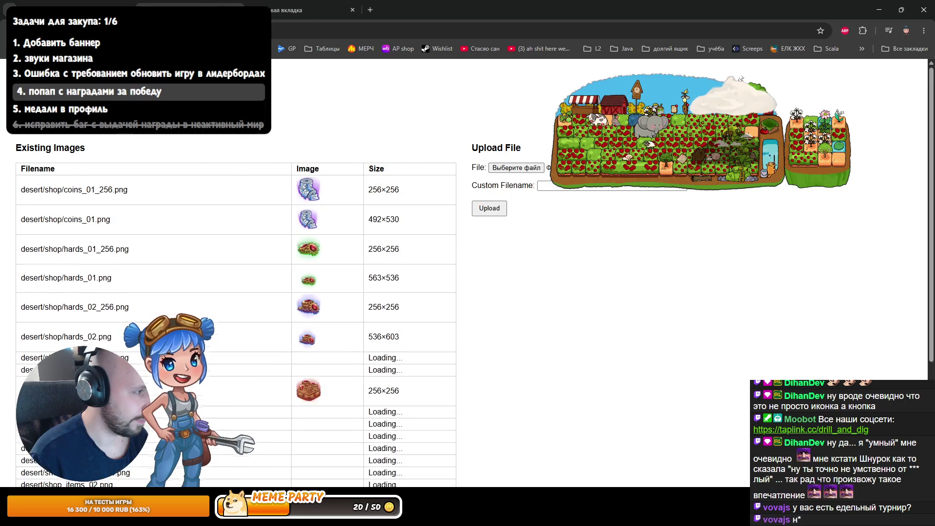
right_click(311, 249)
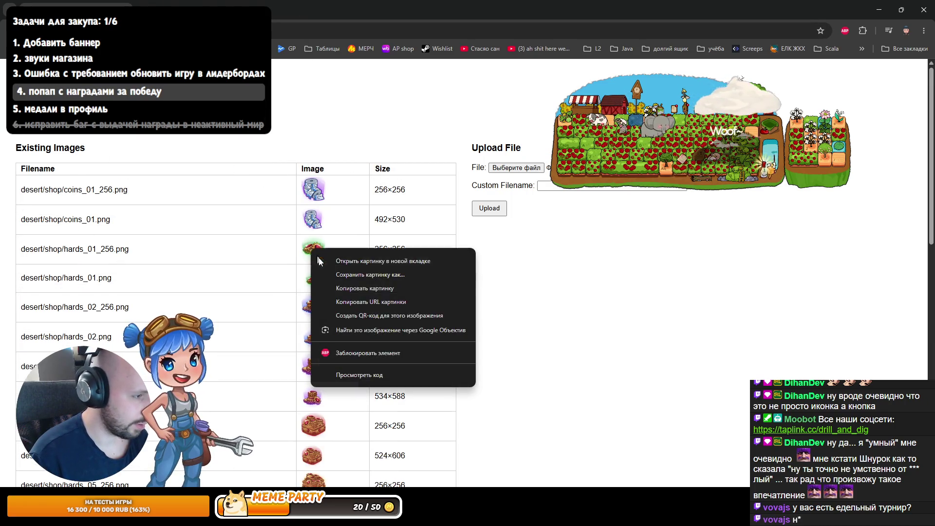
- Save desert_shop_hards_01_256.png into Assets/Sprites/UI/Hards Shop
click(381, 274)
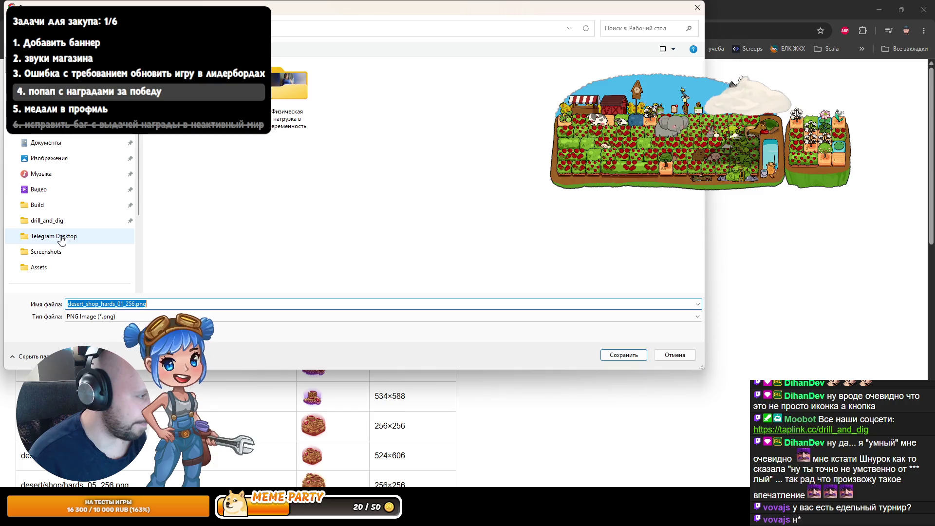
click(44, 205)
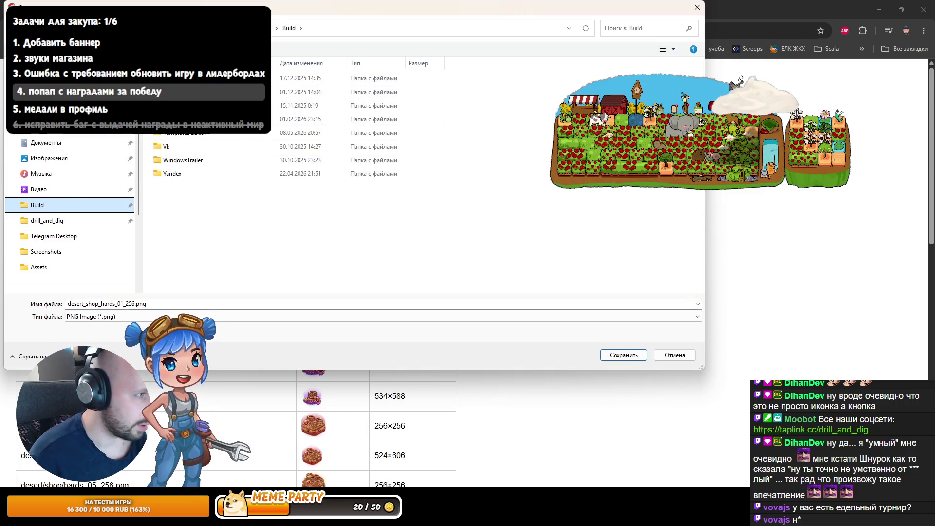
click(39, 267)
scroll(174, 250, down, 3)
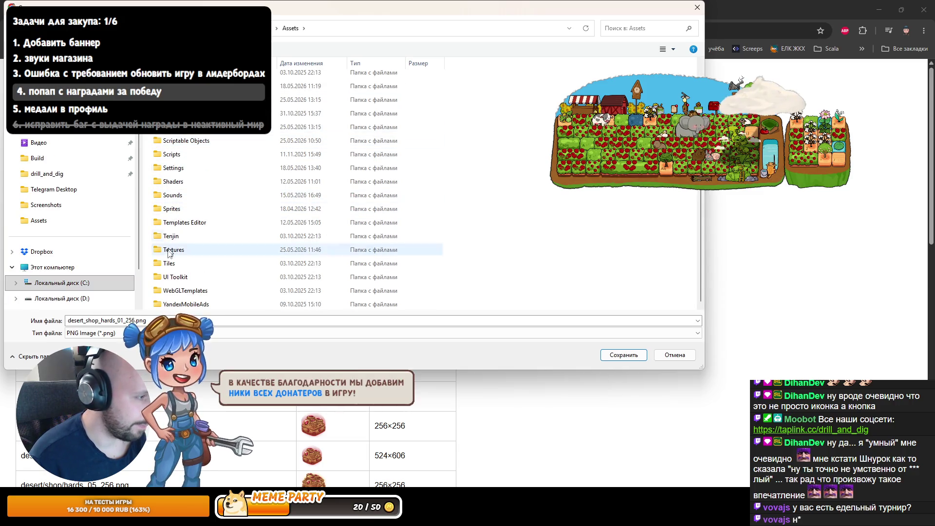
double_click(171, 209)
double_click(172, 241)
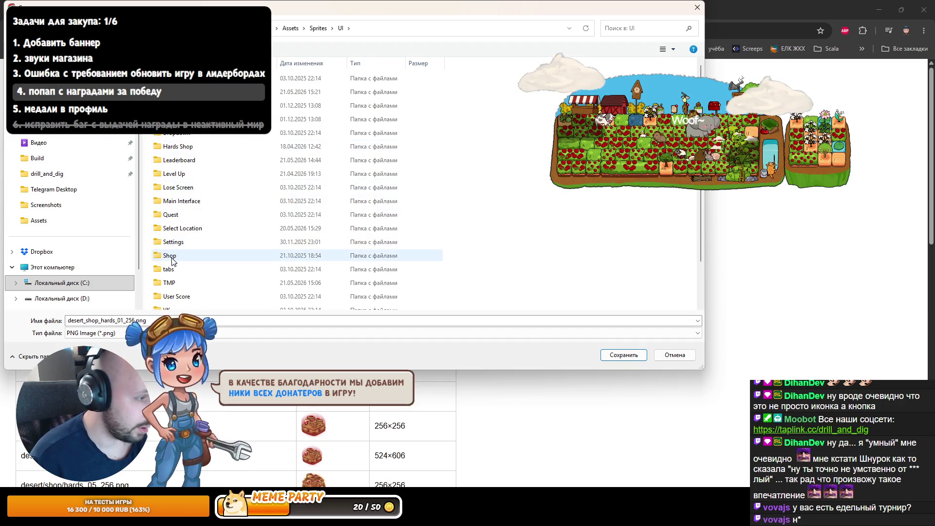
scroll(173, 234, down, 1)
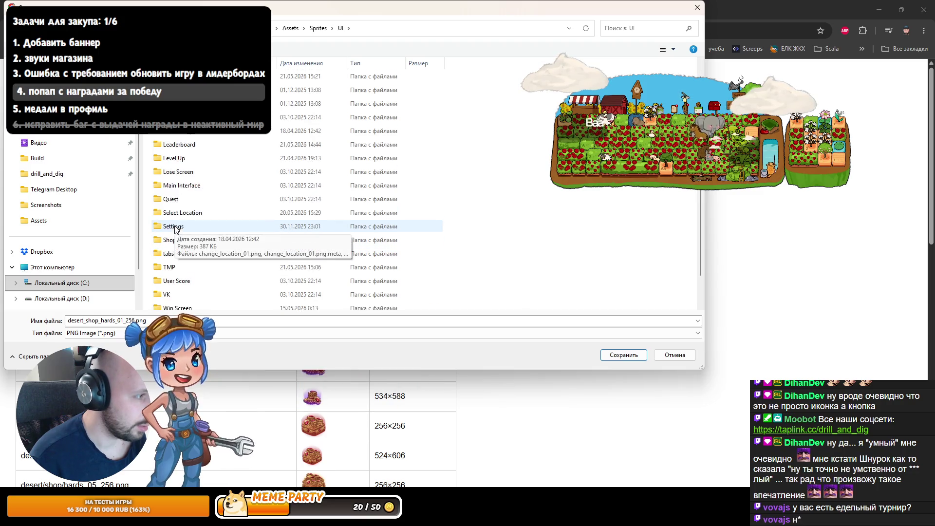
scroll(181, 160, up, 1)
click(186, 147)
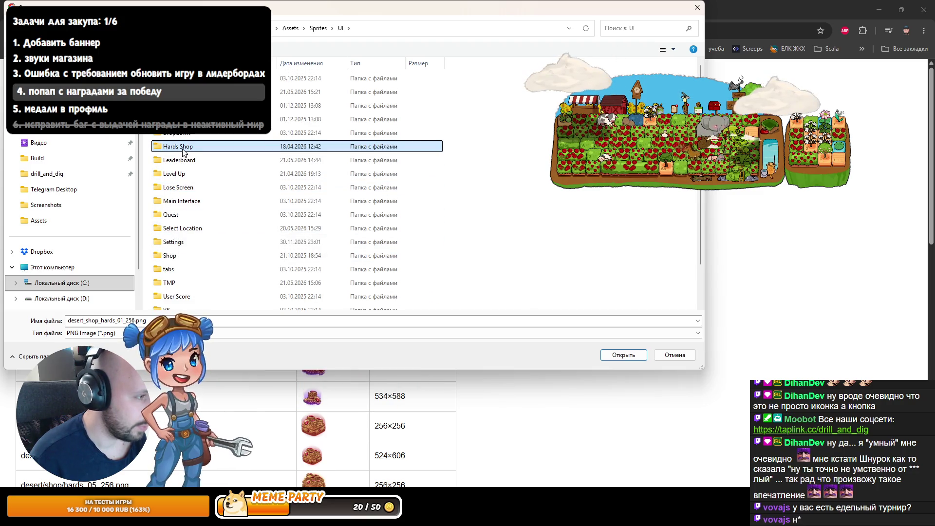
double_click(183, 149)
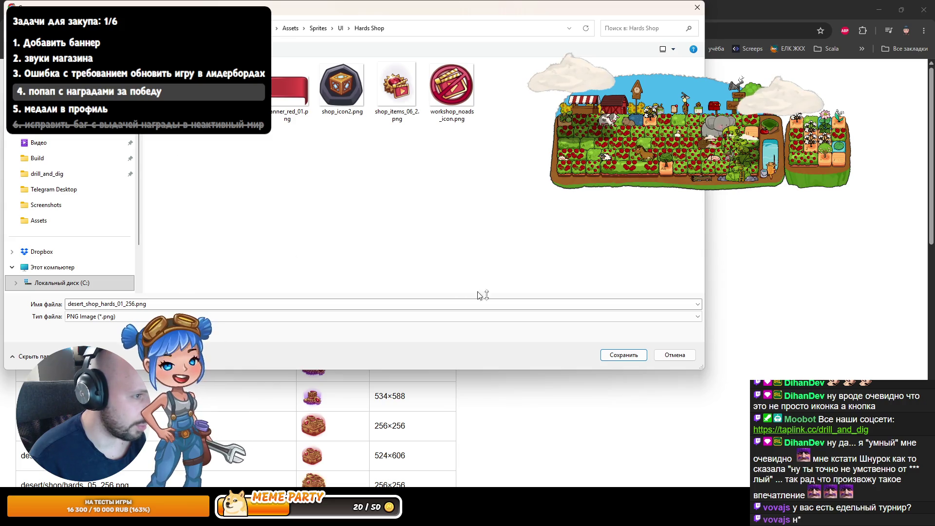
click(615, 355)
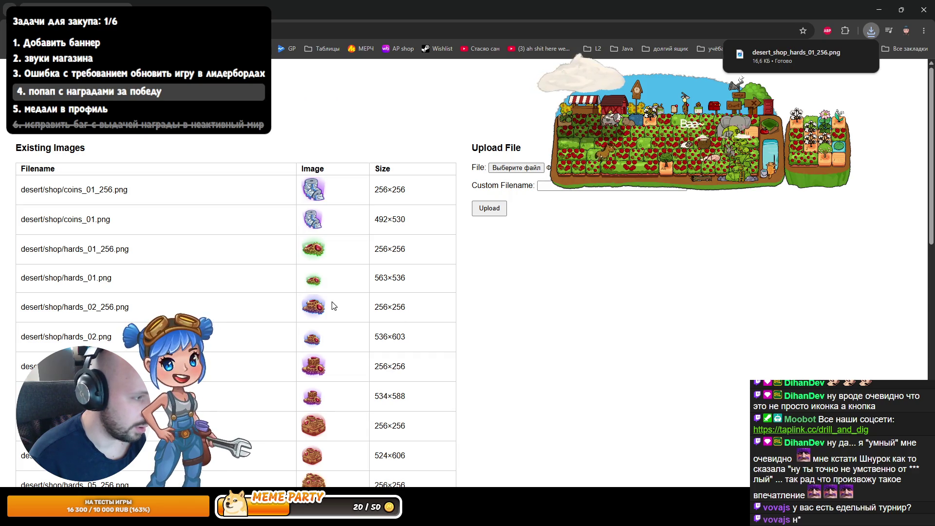
- Save desert_shop_hards_02_256.png and desert_shop_hards_03_256.png into Hards Shop as well
scroll(322, 300, down, 1)
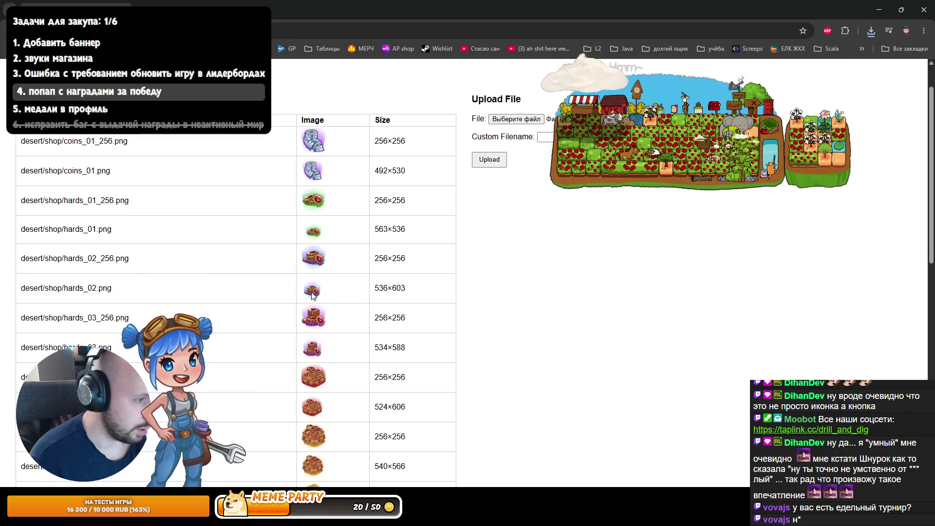
right_click(316, 266)
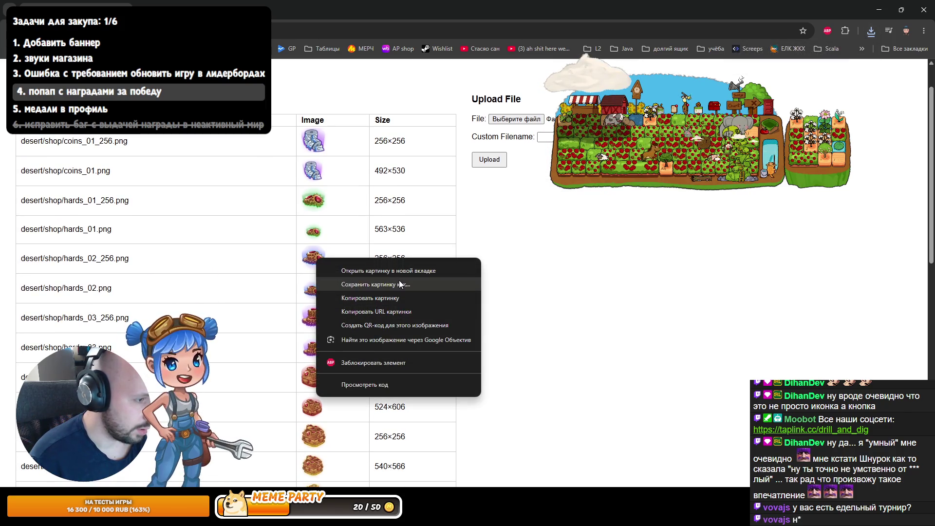
click(398, 281)
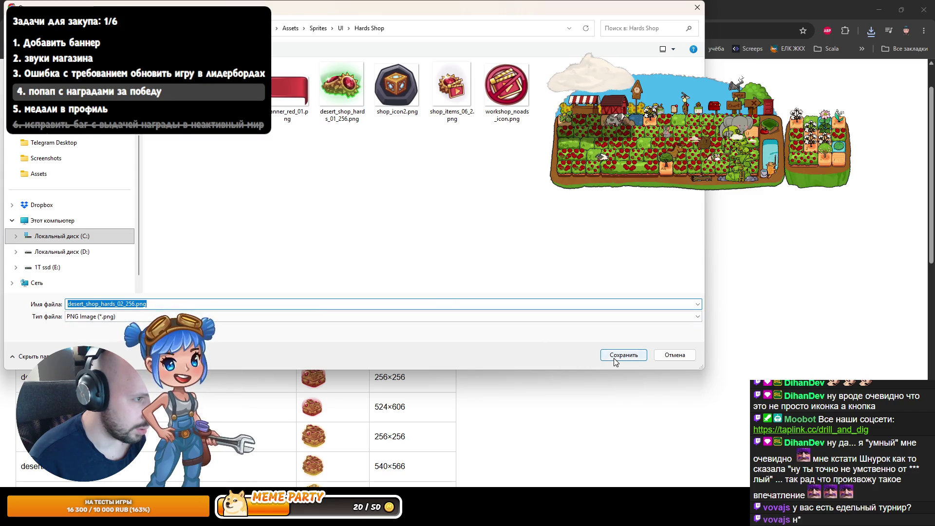
click(614, 360)
scroll(334, 347, down, 2)
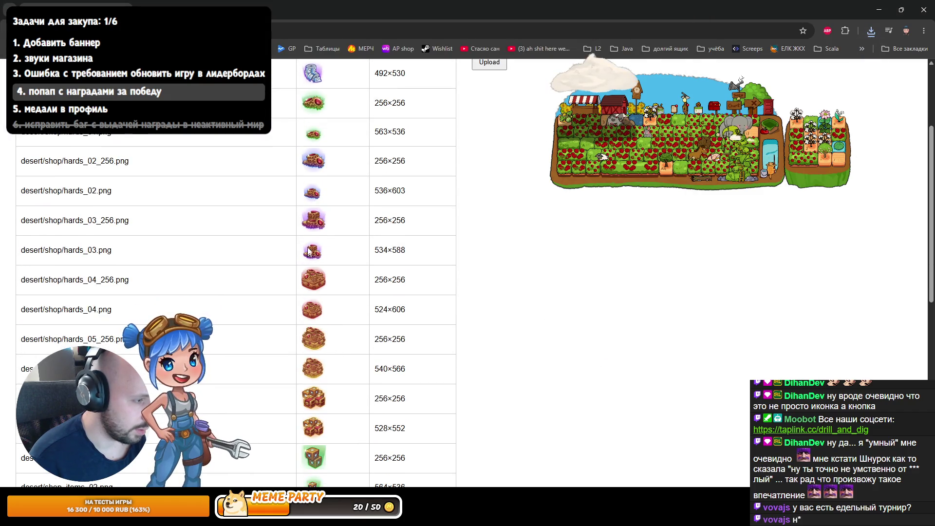
right_click(314, 228)
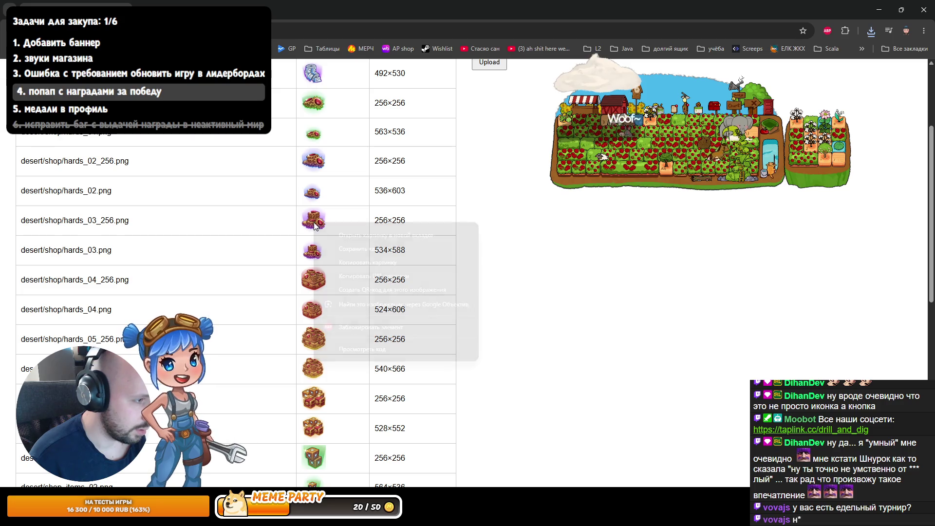
click(385, 251)
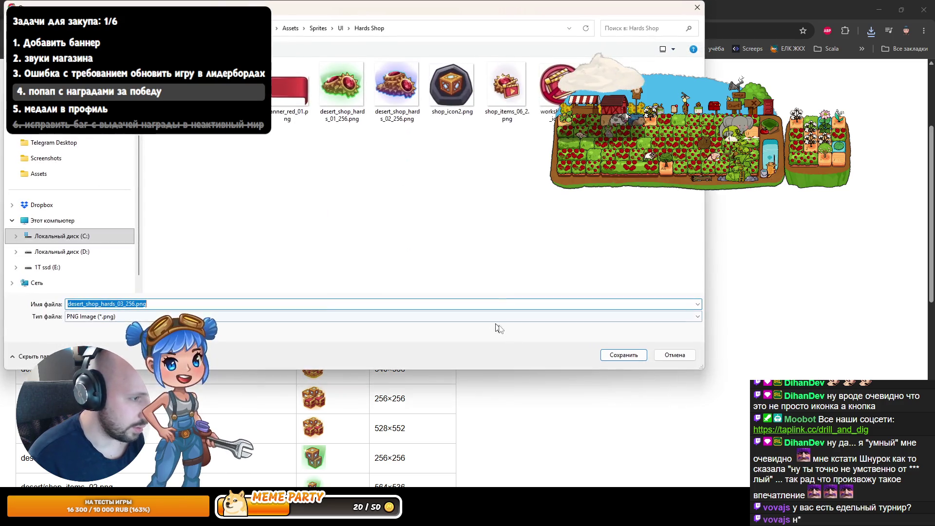
click(631, 363)
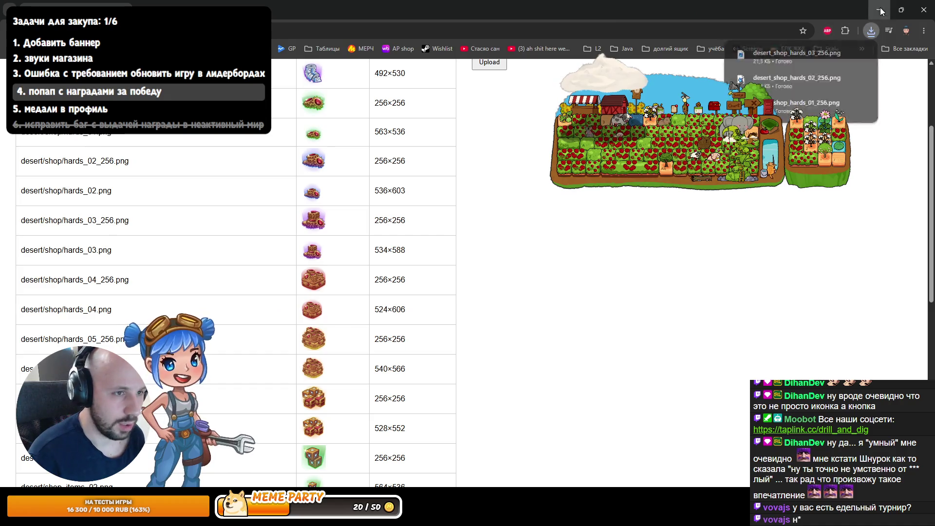
key(alt+Tab)
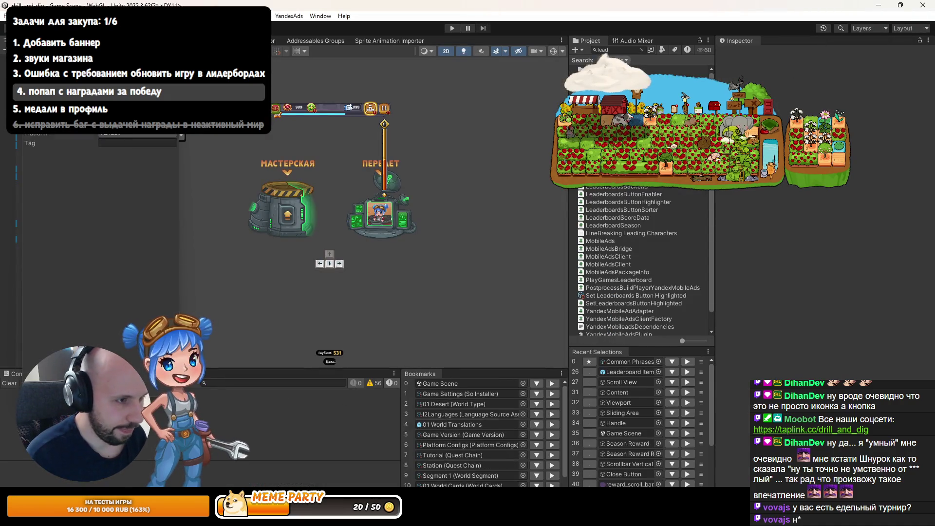
- Clear the project search and inspect the three desert_shop_hards sprites and nearby shop icons
click(641, 49)
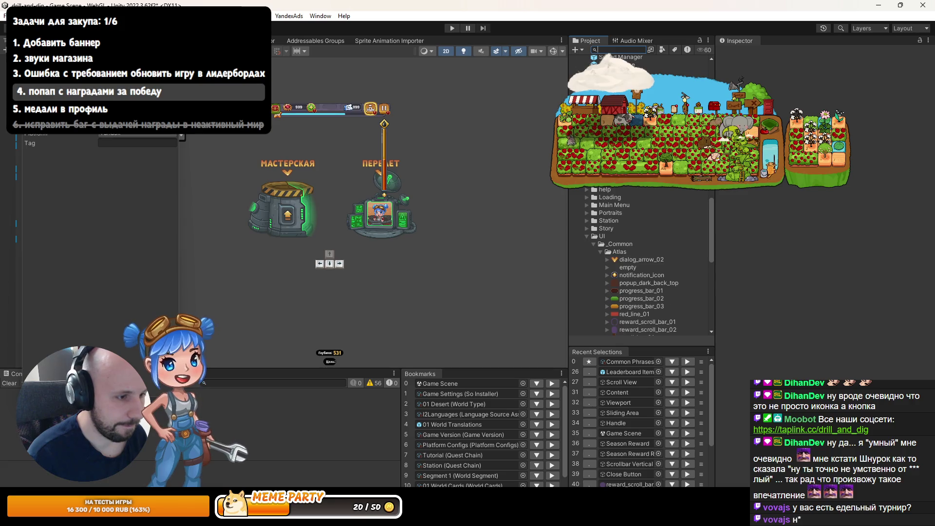
scroll(608, 244, down, 7)
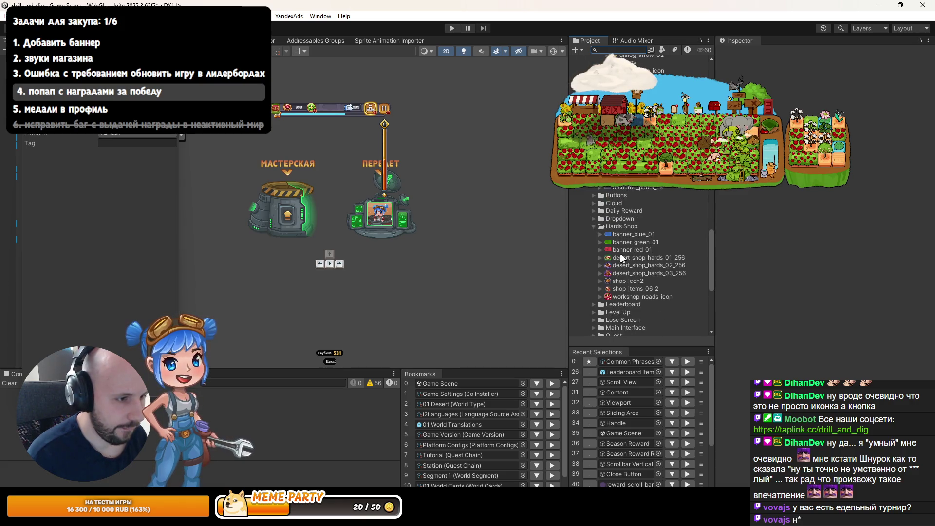
click(624, 258)
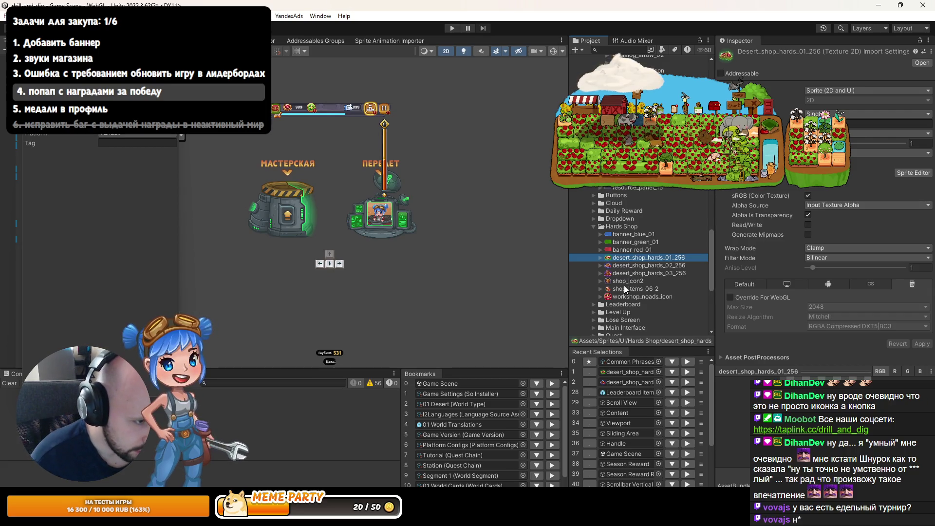
click(620, 297)
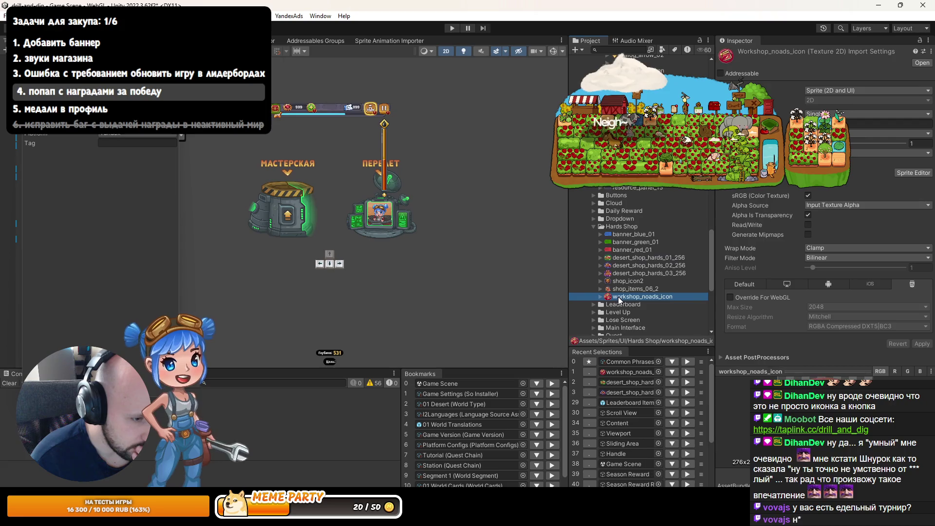
click(624, 290)
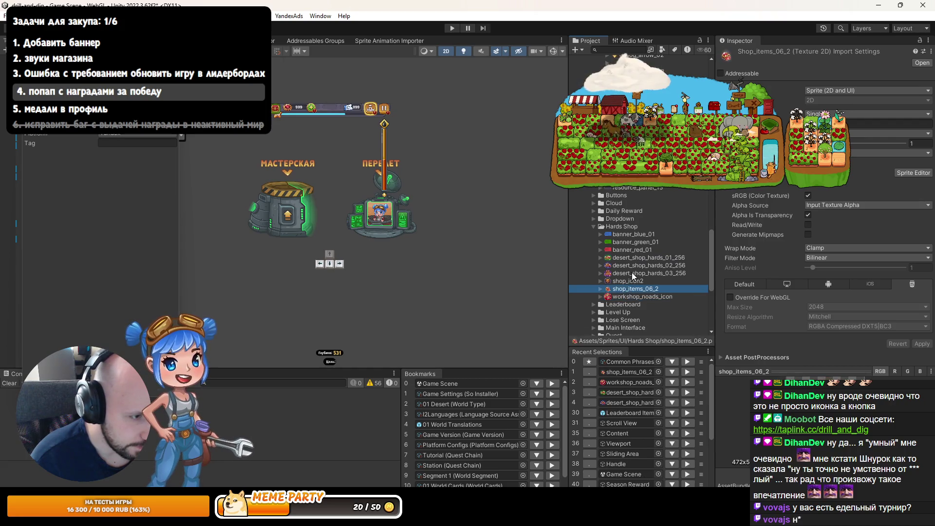
scroll(632, 274, up, 6)
scroll(630, 272, down, 5)
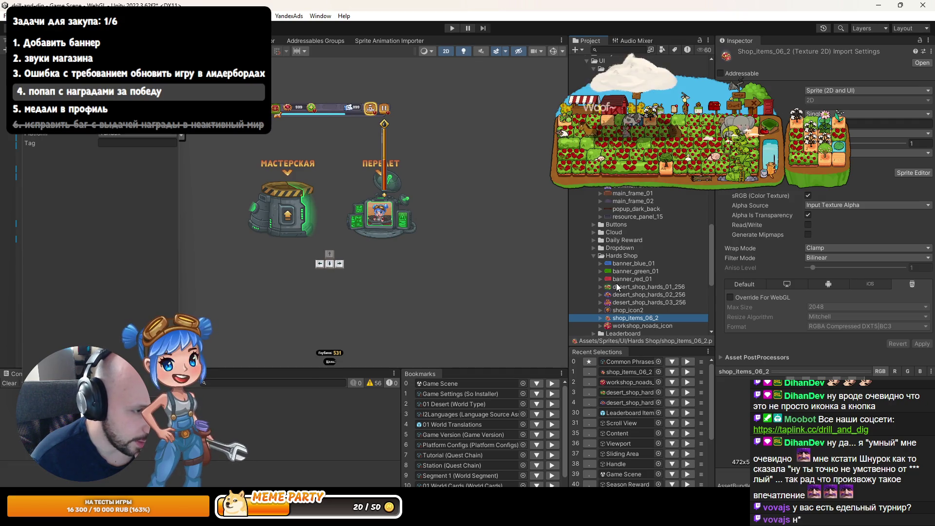
click(617, 310)
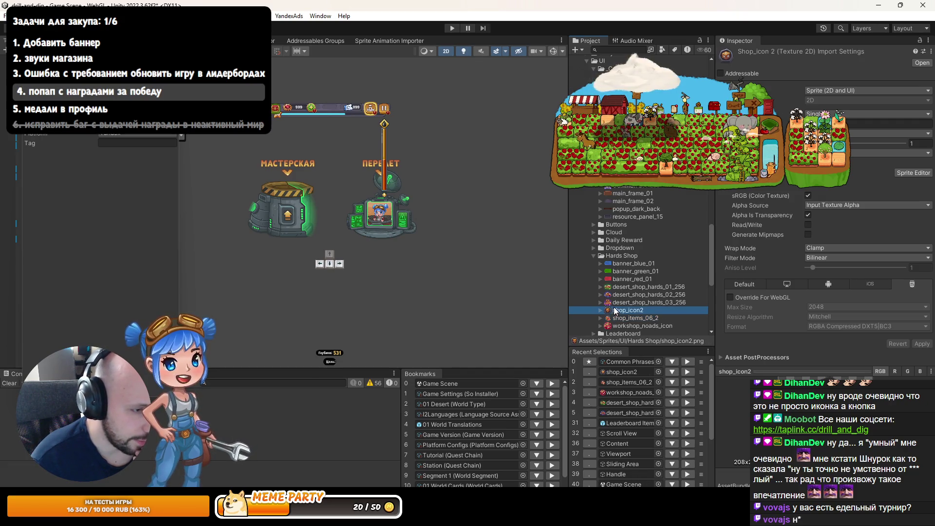
click(606, 326)
click(633, 302)
click(633, 295)
click(633, 287)
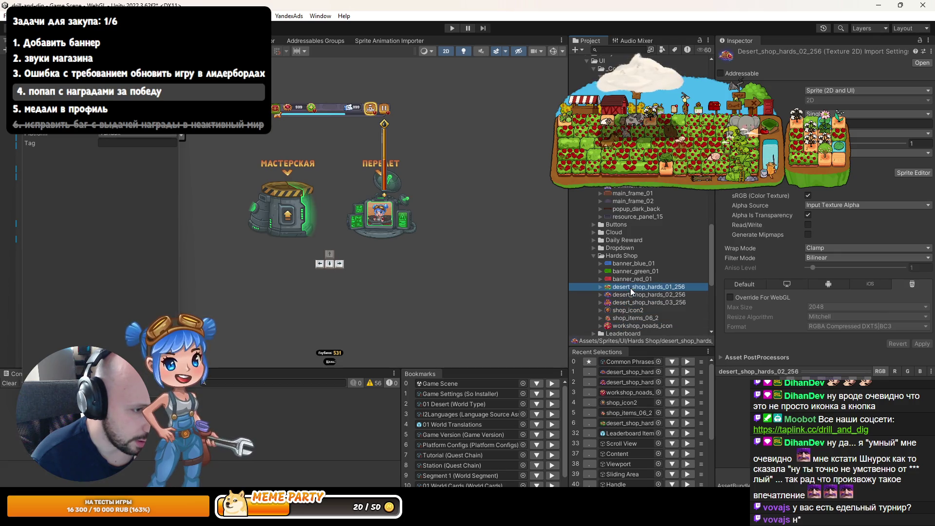
- Collapse the folder above Hards Shop and open shop_items_01 full size in the viewer
scroll(633, 272, up, 5)
click(593, 187)
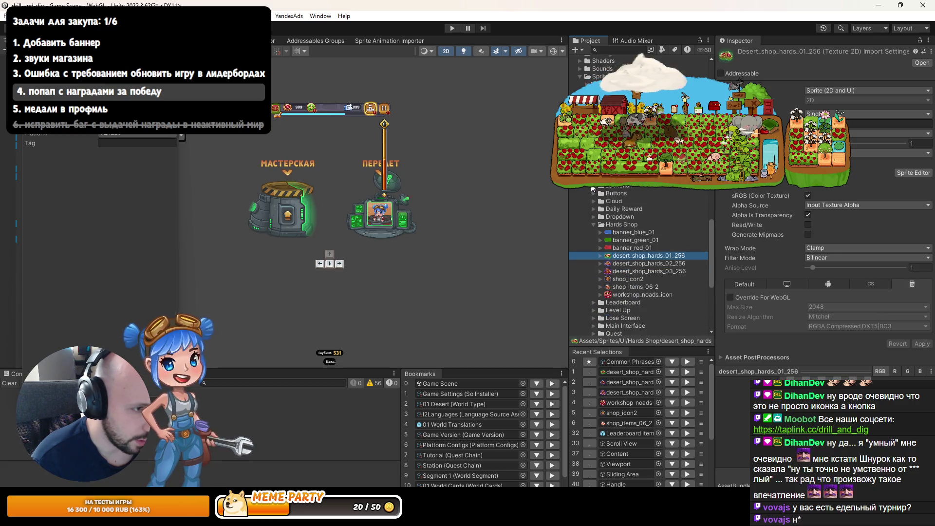
scroll(584, 83, up, 5)
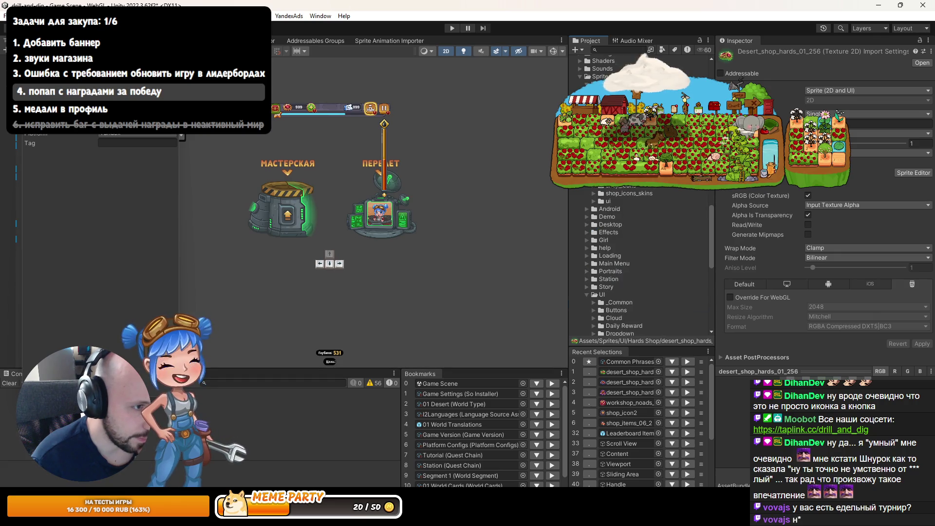
scroll(638, 263, up, 2)
click(677, 170)
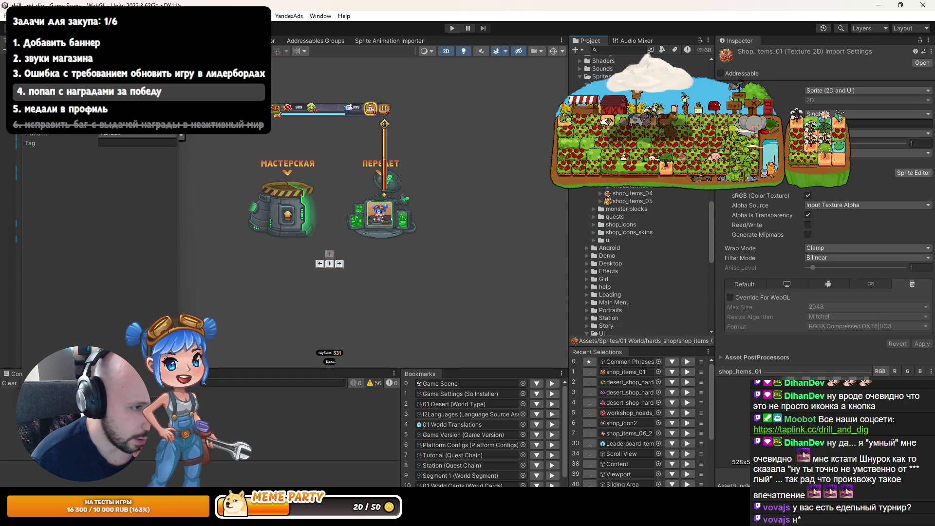
key(Down)
key(Down)
key(Down)
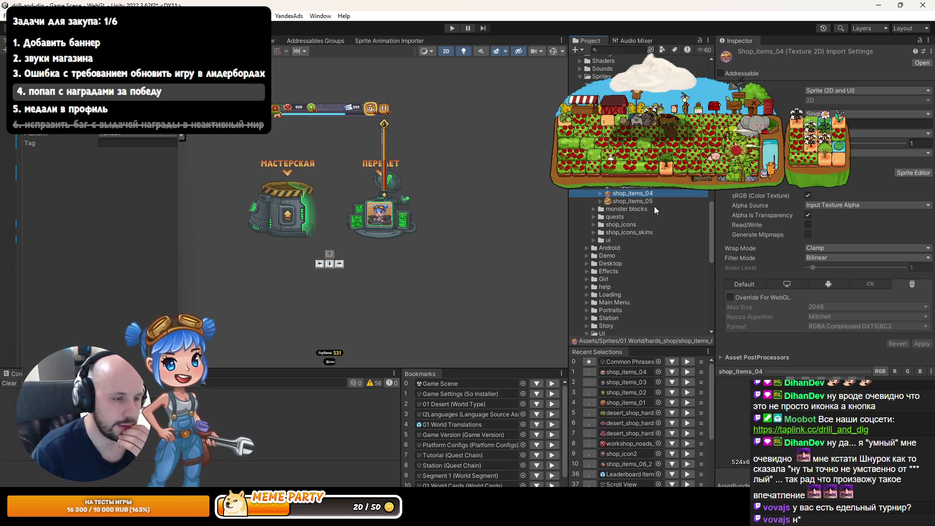
double_click(679, 169)
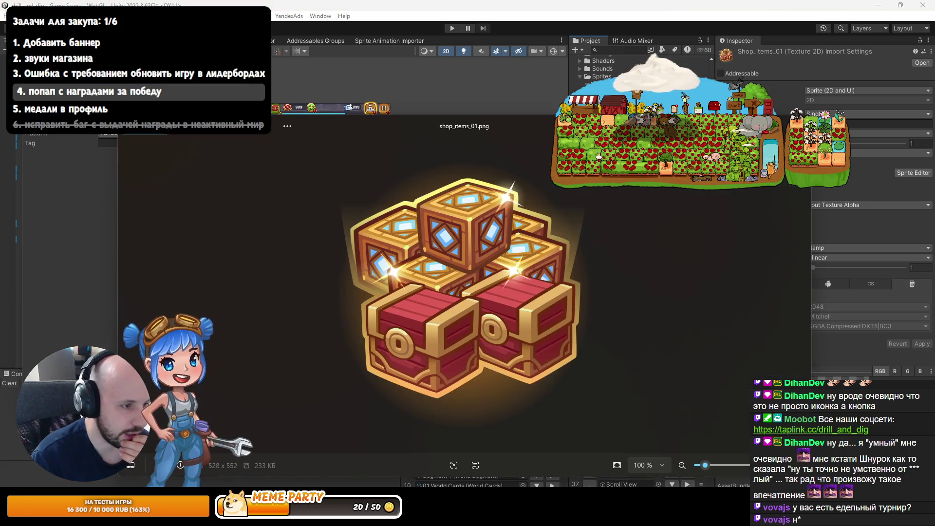
- Close the viewer and check shop_items_01's dependencies with Dependencies Hunter
key(Escape)
right_click(633, 169)
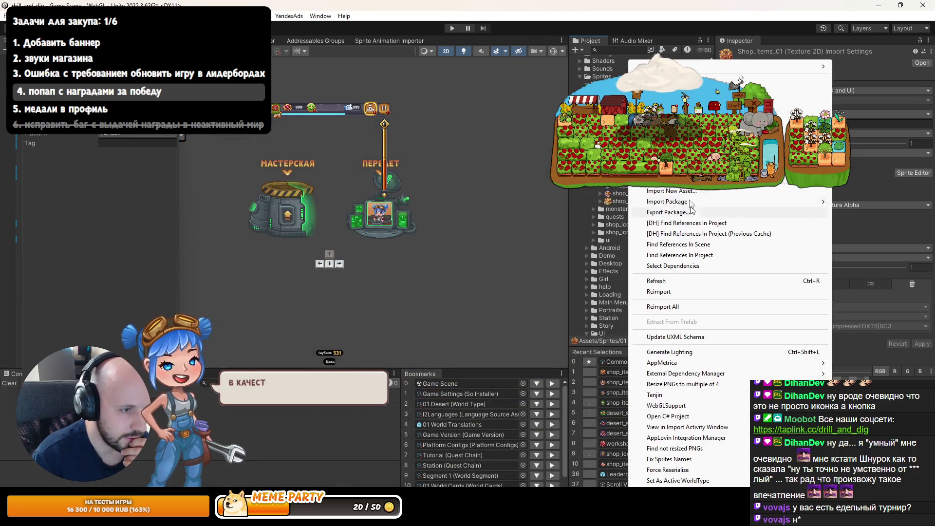
key(Escape)
right_click(625, 184)
click(682, 227)
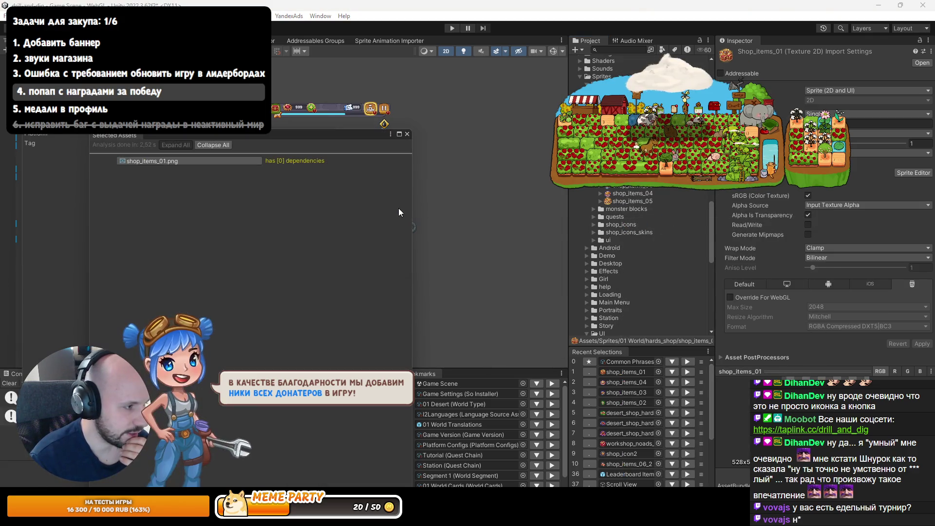
click(406, 134)
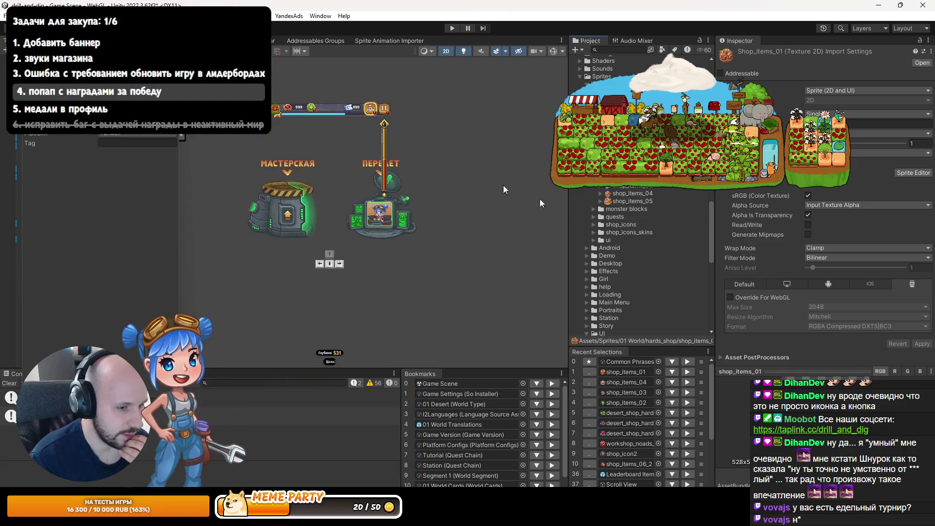
- Delete the five shop_items sprites
shift+click(600, 203)
key(Delete)
key(Return)
scroll(611, 202, down, 3)
scroll(623, 234, down, 3)
- Select desert_shop_hards_01, 02 and 03 together in the Project window
click(628, 256)
shift+click(626, 271)
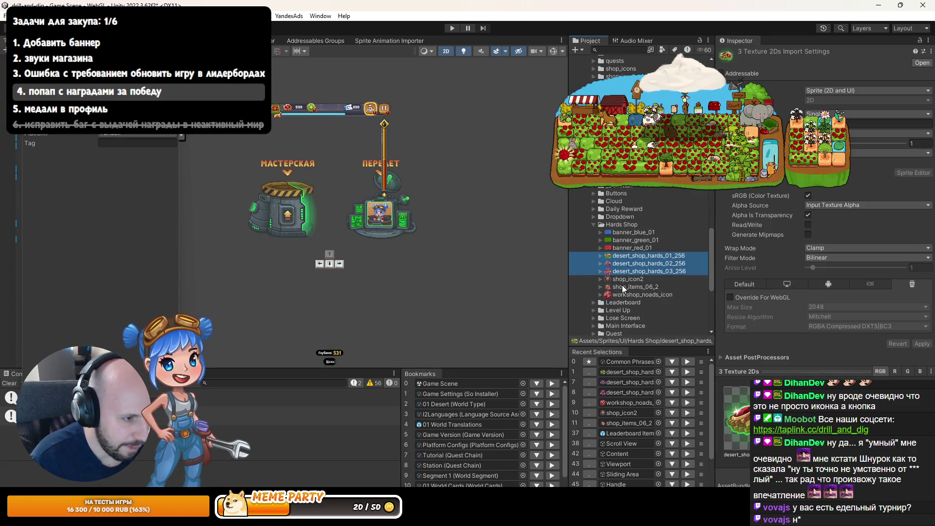
click(628, 279)
key(Down)
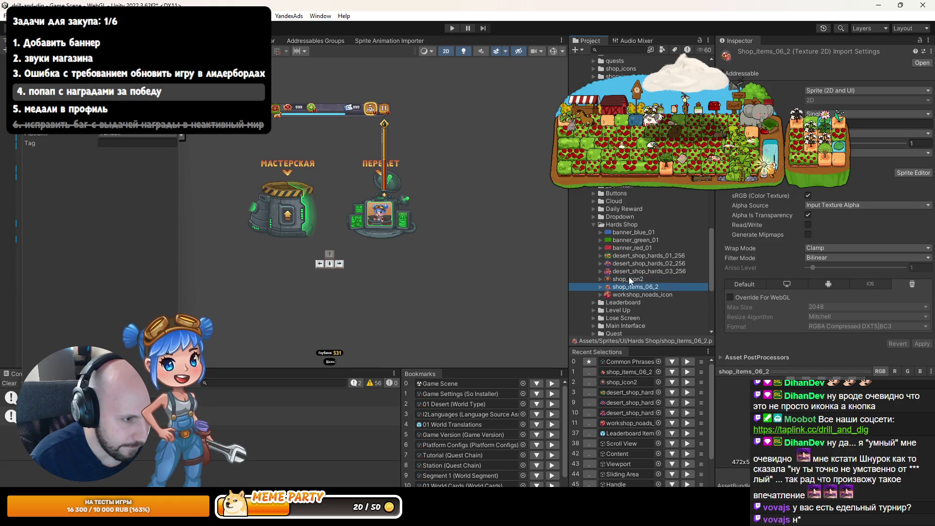
ctrl+click(636, 272)
ctrl+click(636, 263)
ctrl+click(636, 256)
scroll(636, 256, up, 2)
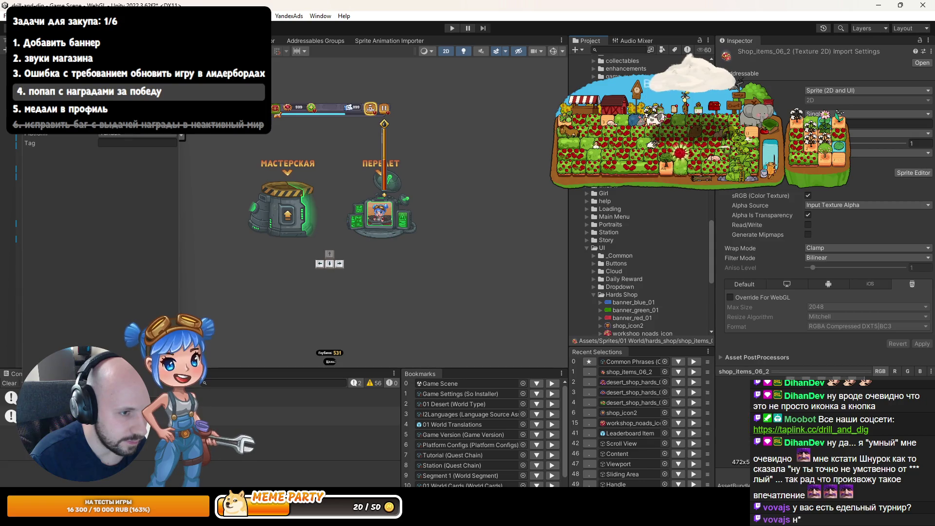
- Set the three desert_shop_hards sprites' default compression to Low Quality and apply
click(742, 285)
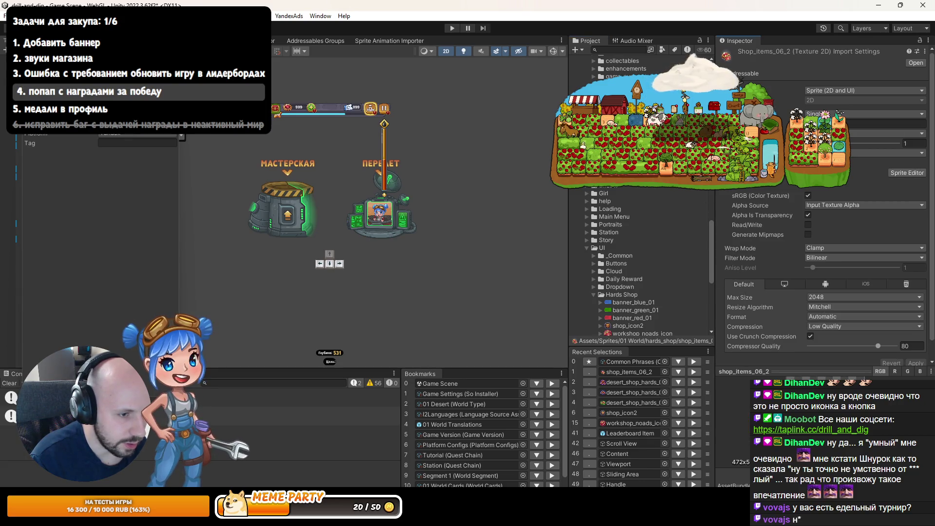
click(647, 175)
shift+click(648, 183)
click(840, 326)
click(827, 348)
click(915, 363)
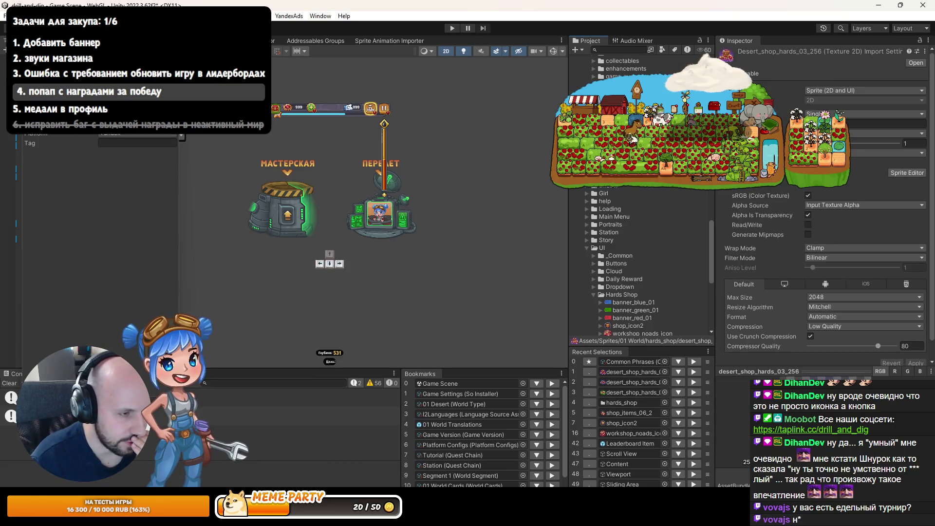
- Open the Season Reward Item prefab and add three entries to its Hards list
click(628, 445)
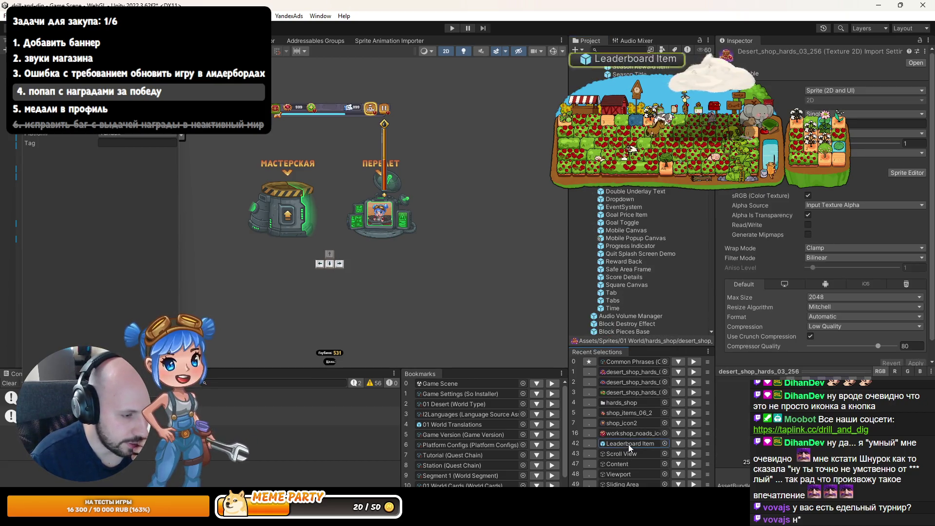
click(622, 50)
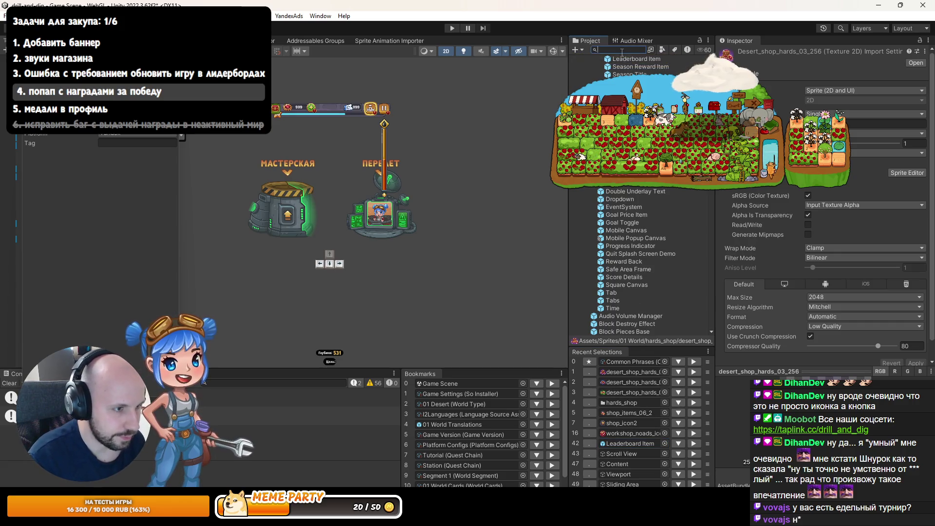
double_click(623, 66)
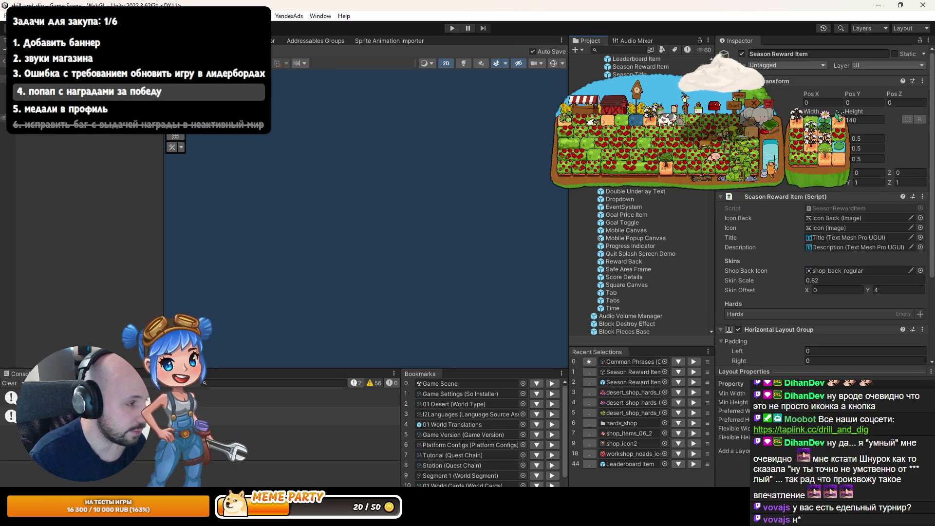
scroll(778, 271, down, 3)
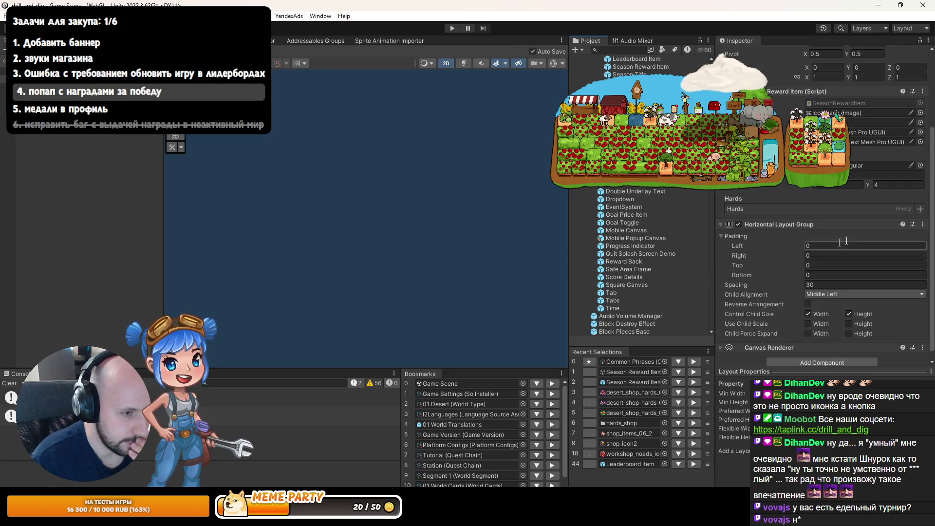
click(919, 209)
click(920, 209)
click(919, 210)
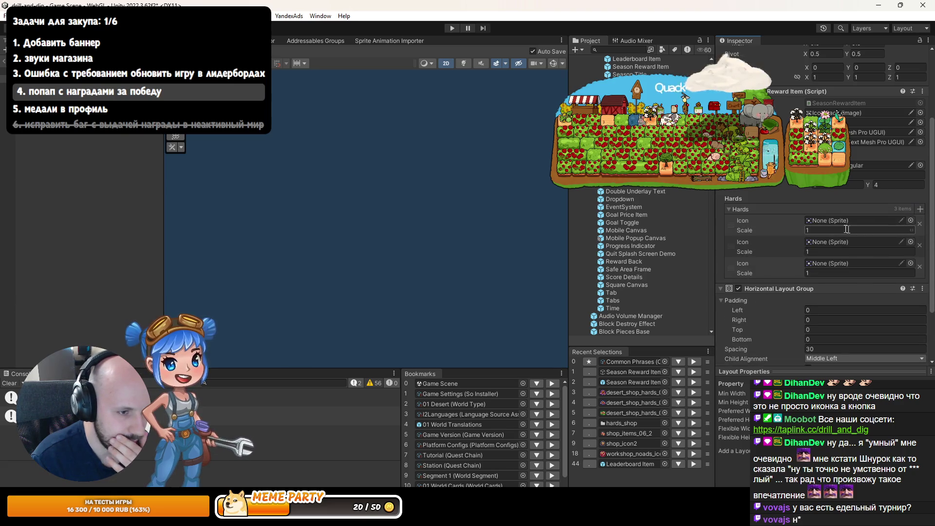
click(614, 393)
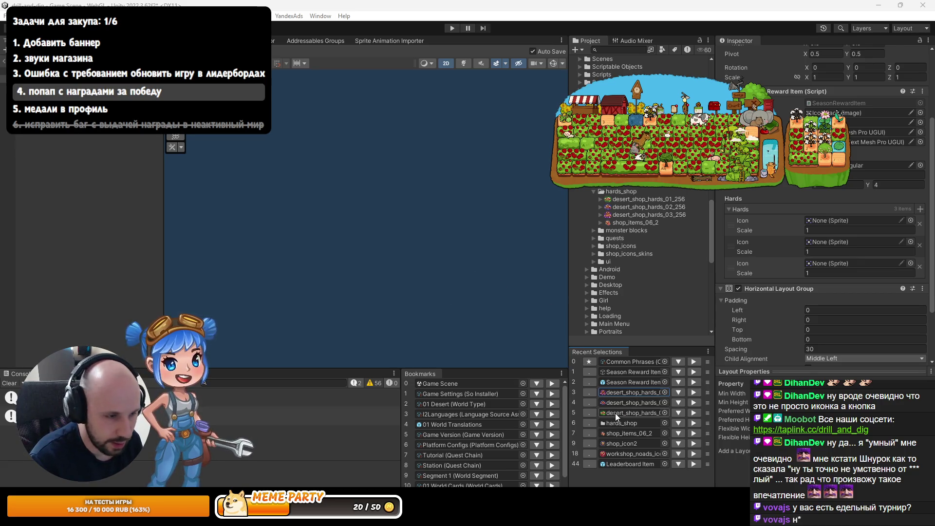
- Inspect the desert_shop_hards_01_256 and desert_shop_hards_03_256 sprites in the Project window
click(693, 392)
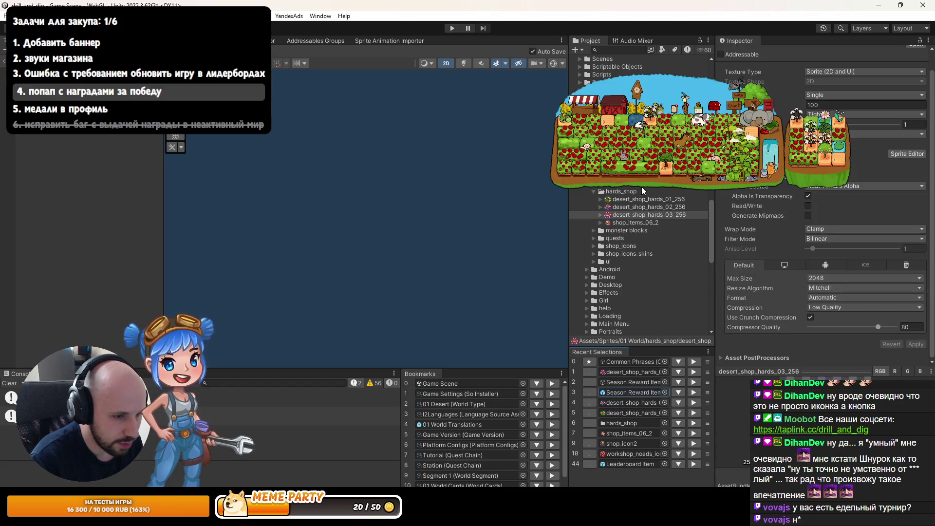
click(628, 200)
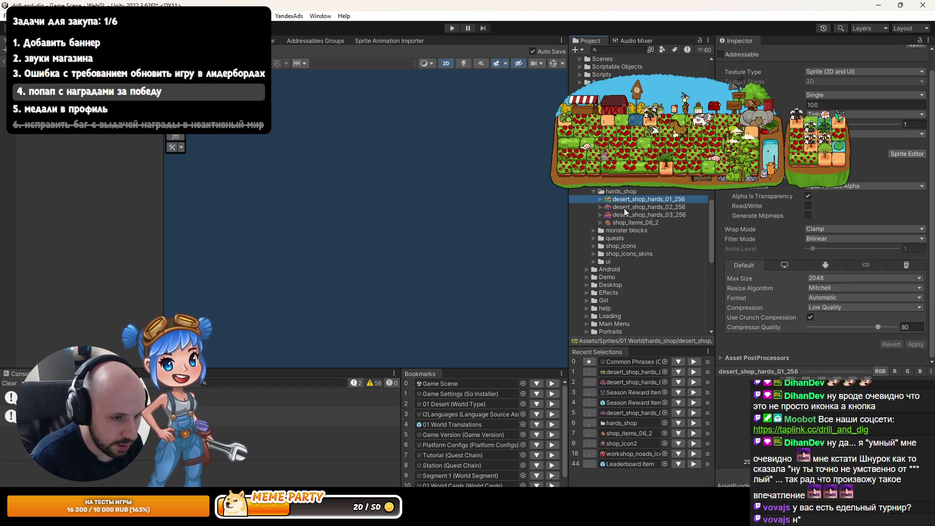
key(Down)
key(Down)
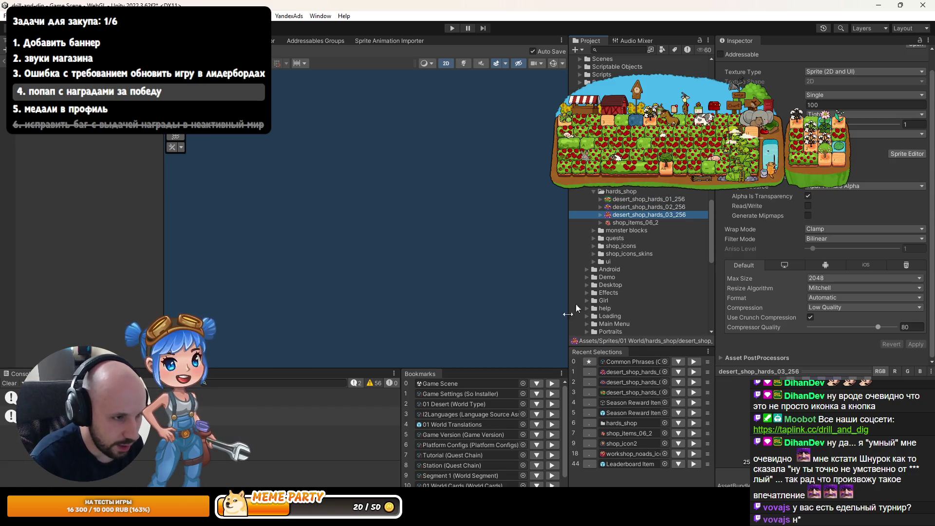
- Drop desert_shop_hards_01_256 into a Hards icon slot on the Season Reward Item root, then exit prefab mode
click(73, 110)
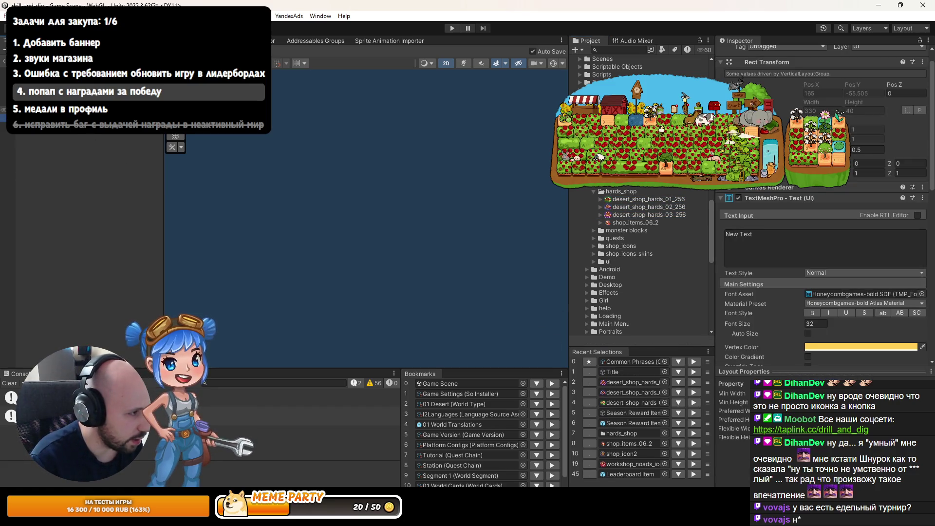
key(Left)
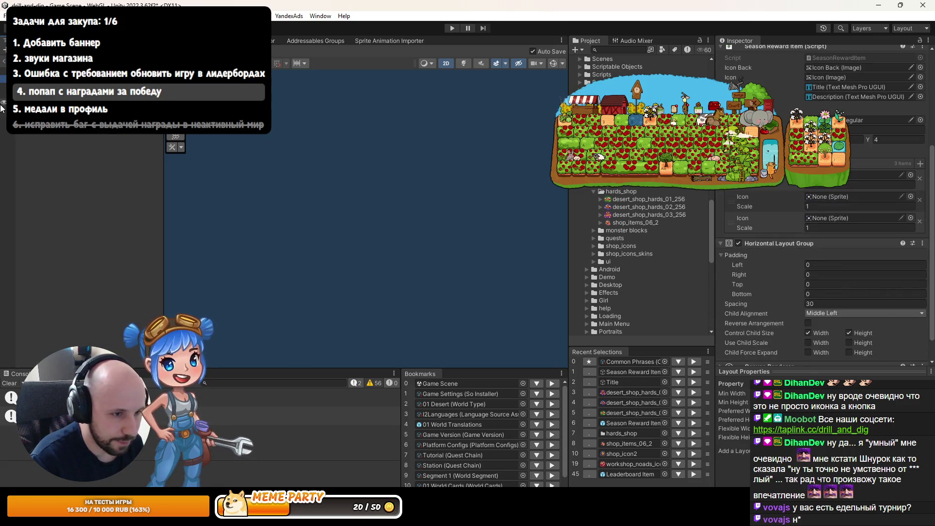
mouse_move(628, 198)
mouse_down()
mouse_move(691, 200)
mouse_move(827, 249)
mouse_move(857, 174)
mouse_move(633, 207)
mouse_move(828, 196)
mouse_move(818, 219)
mouse_up()
click(169, 51)
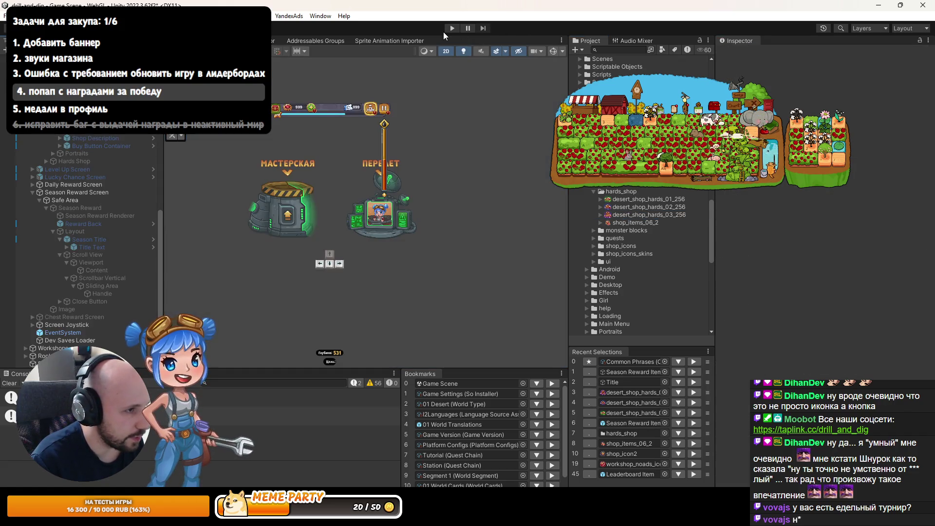
- Run the game and open the leaderboard's first-place reward popup in a maximized Game view
click(452, 29)
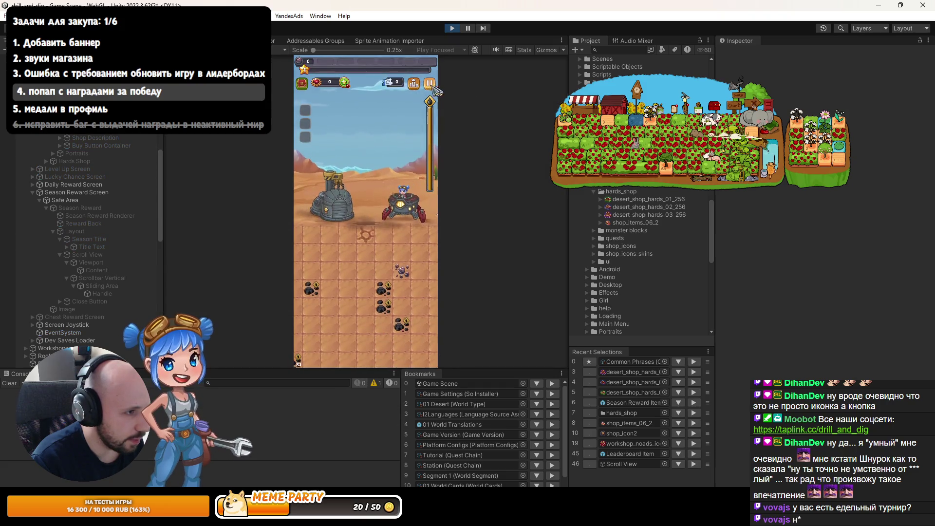
click(384, 120)
click(390, 116)
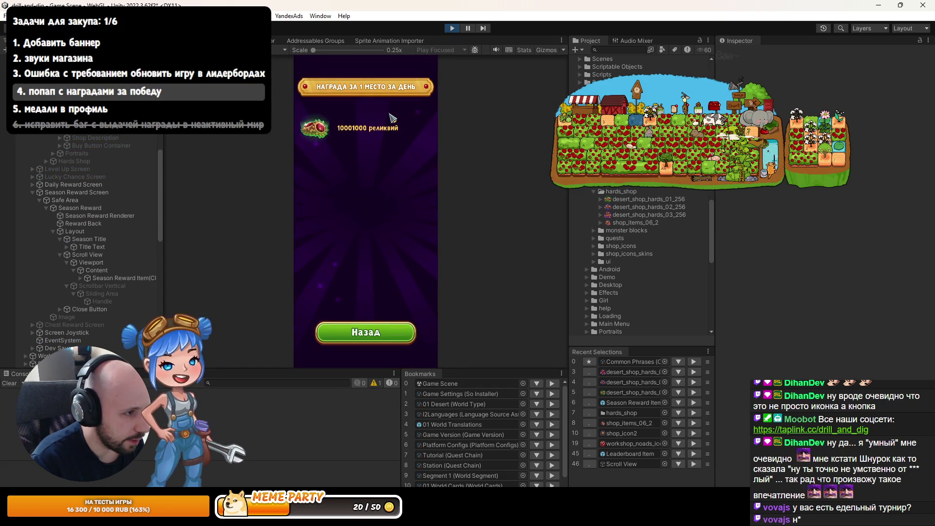
key(shift+space)
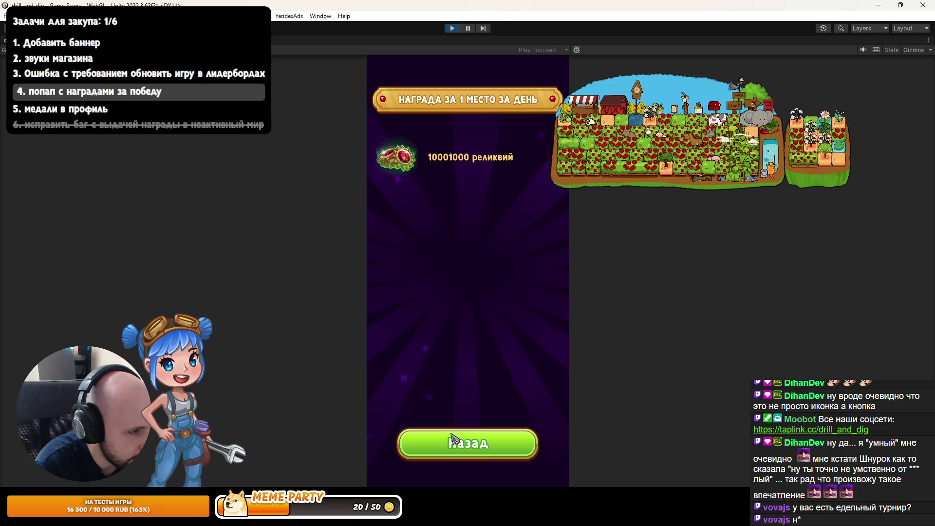
- Check the 2nd- and 3rd-place reward popups, reopen the 1st-place one, then stop play mode
click(451, 438)
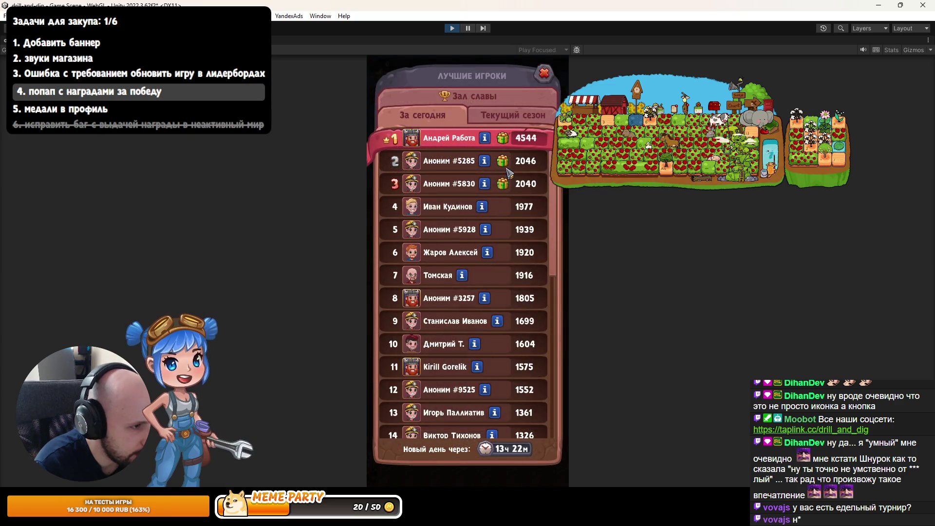
click(498, 202)
click(447, 429)
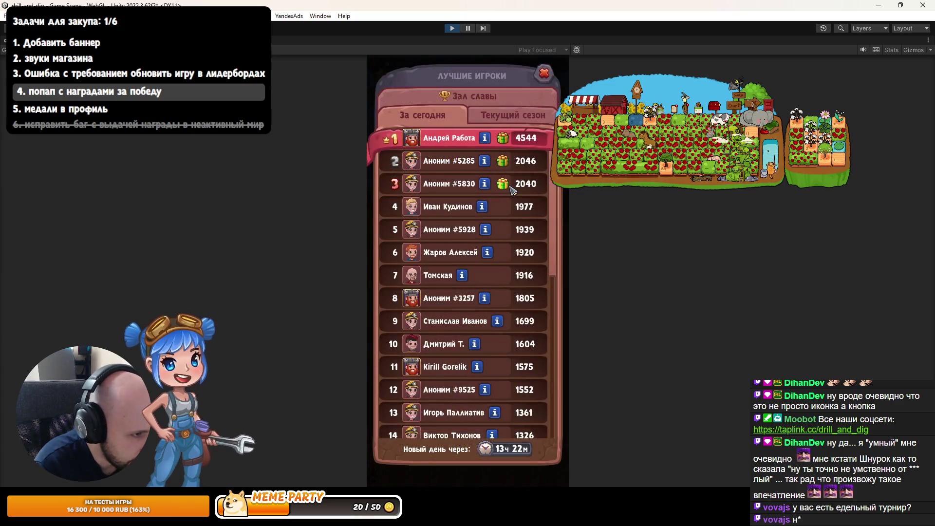
click(504, 185)
click(470, 432)
click(468, 137)
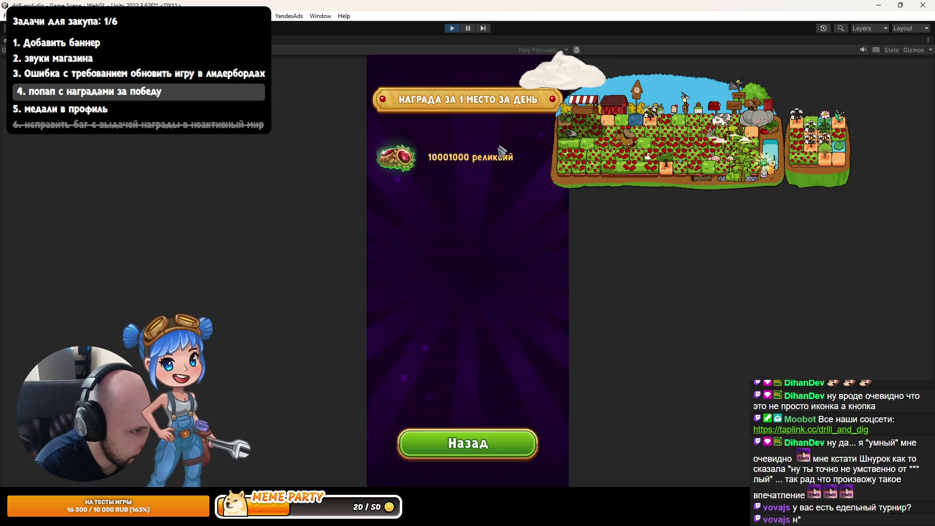
click(452, 28)
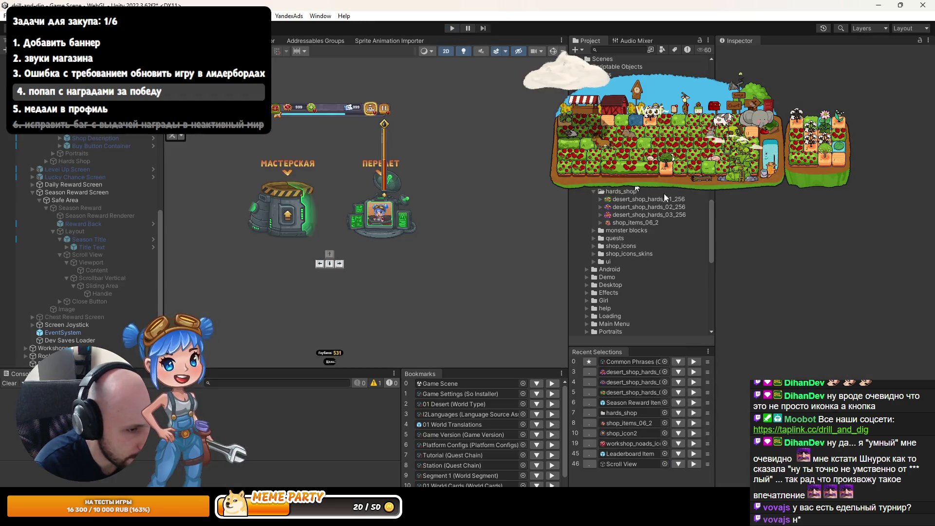
- Assign desert_shop_hards_03_256 to the first Hards entry's Icon in the prefab Inspector
click(690, 401)
scroll(816, 286, down, 5)
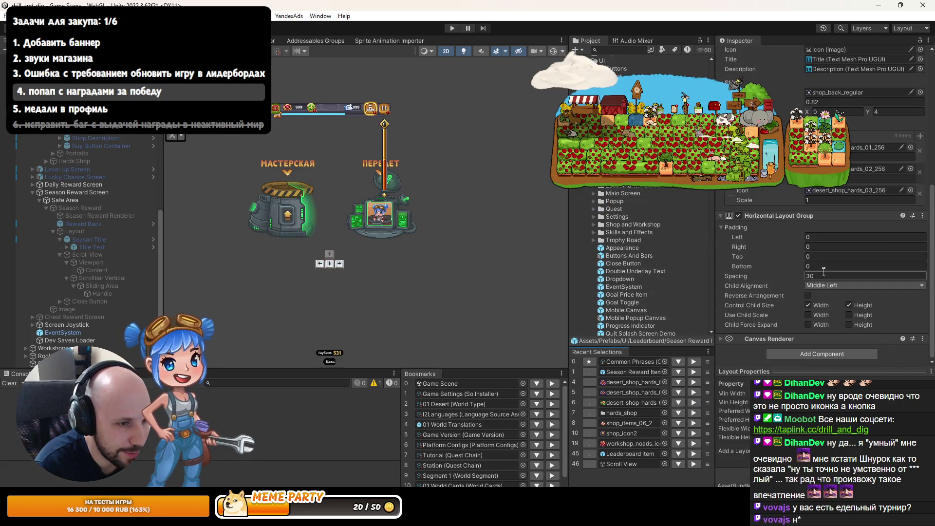
scroll(661, 214, up, 3)
click(859, 191)
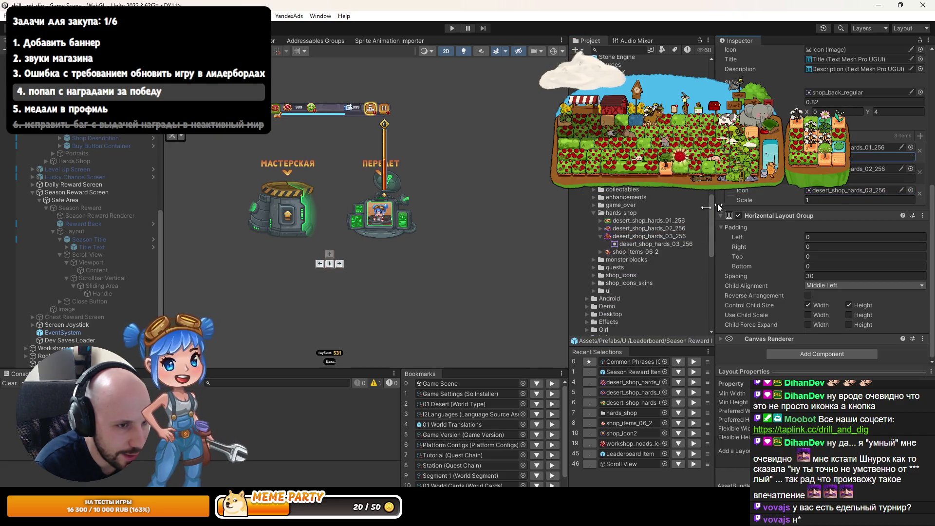
drag(653, 244, 872, 147)
drag(647, 221, 858, 191)
- Play the game and open the 1st-, 2nd- and 3rd-place leaderboard reward popups
click(452, 27)
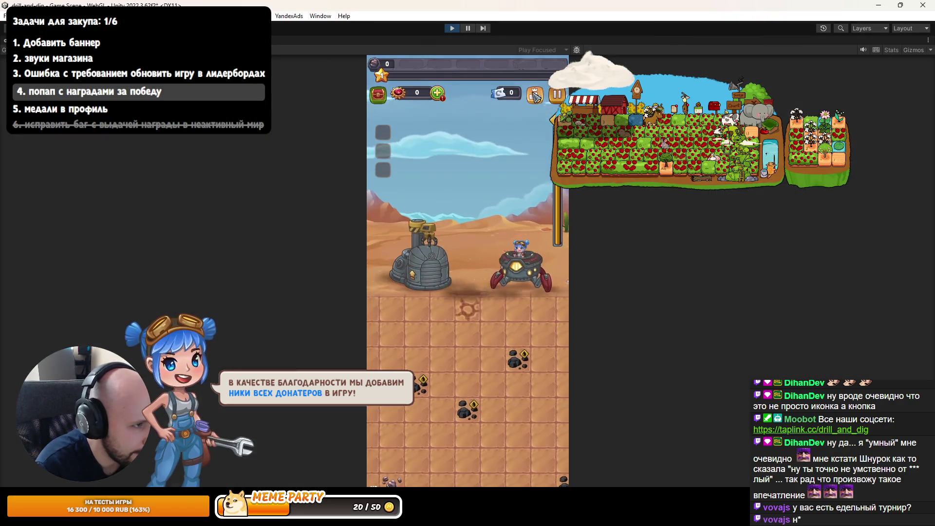
click(503, 141)
click(504, 140)
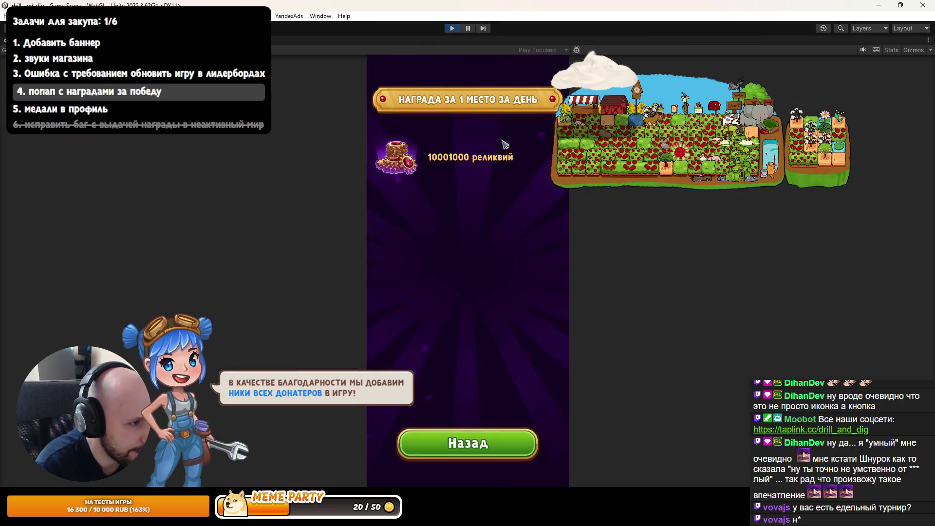
click(494, 438)
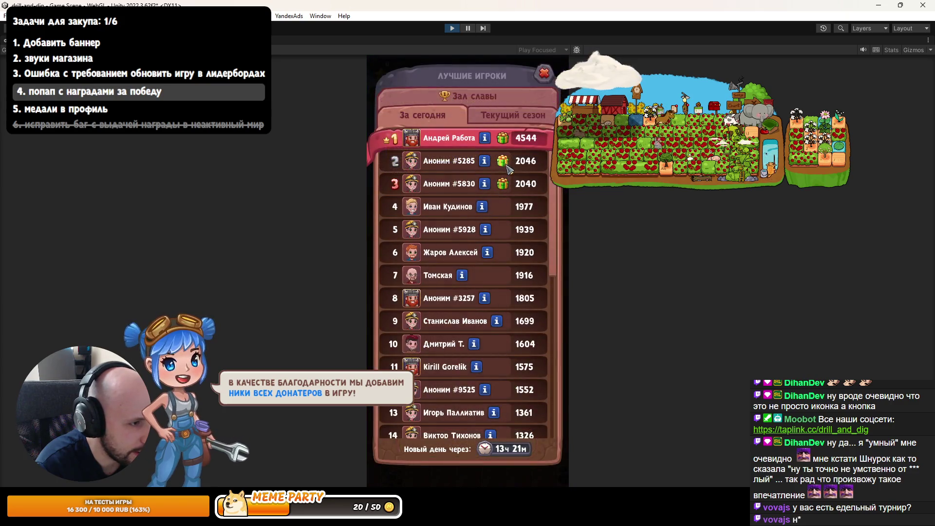
click(502, 161)
click(475, 442)
click(502, 185)
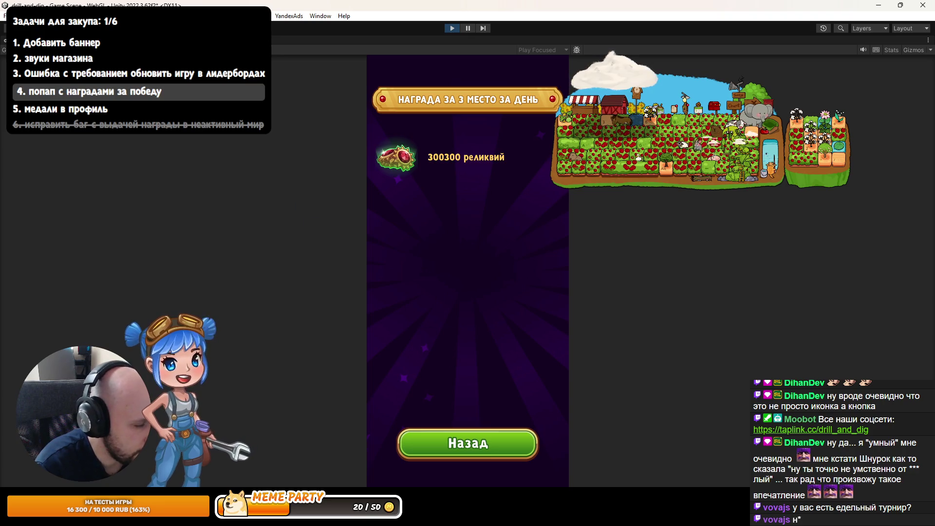
key(alt+Tab)
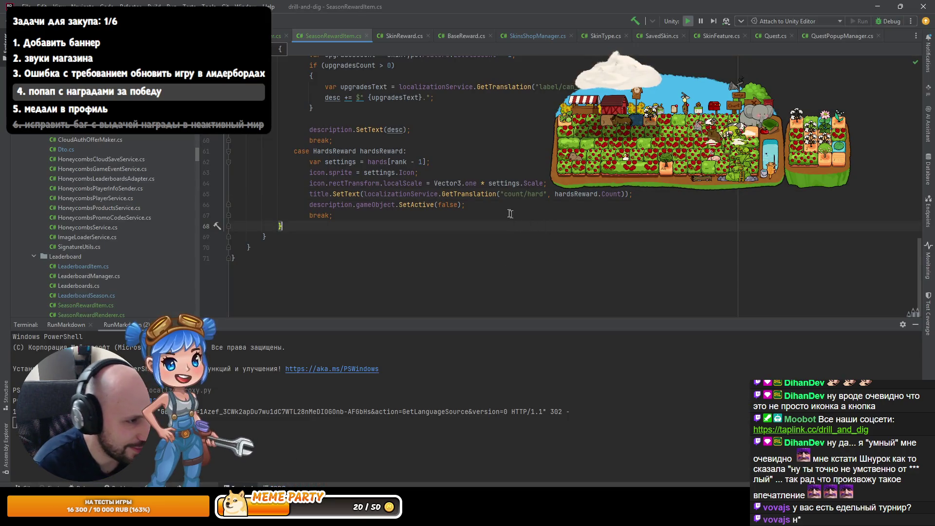
- Find in Files for the count/hard term and preview its entry in I2Languages.asset
click(497, 193)
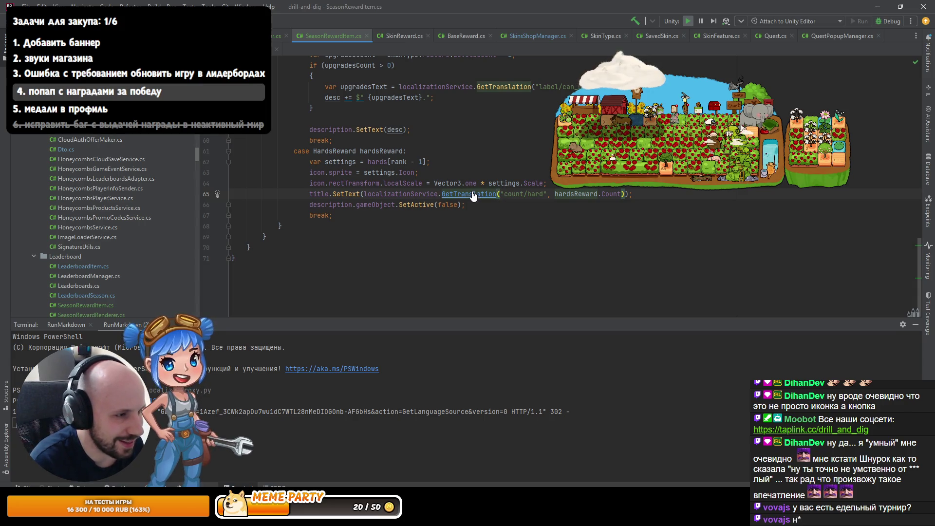
drag(503, 194, 544, 194)
key(ctrl+shift+f)
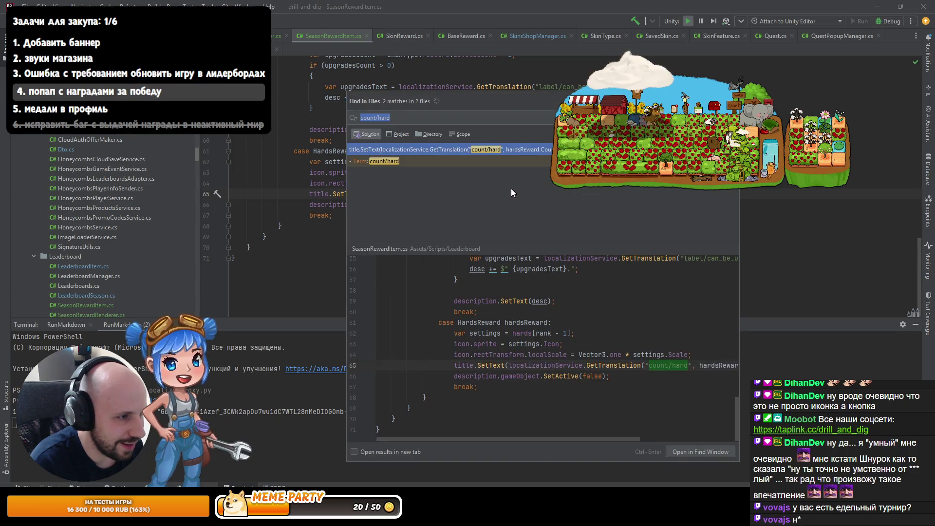
click(435, 160)
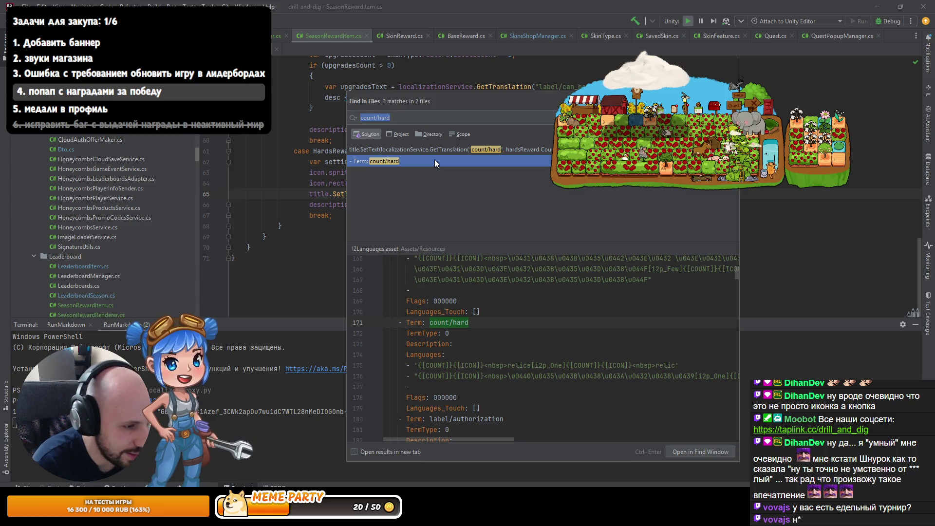
click(320, 162)
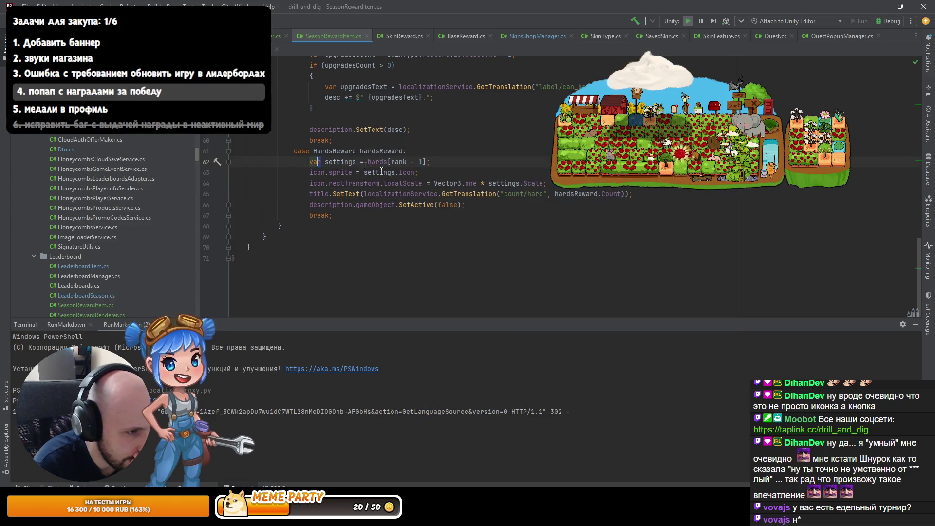
double_click(504, 194)
key(ctrl+w)
key(ctrl+shift+f)
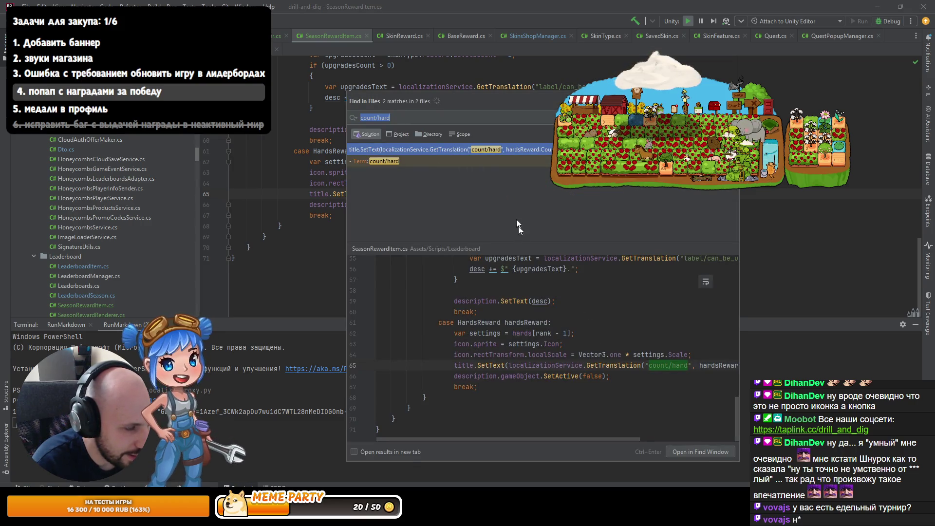
click(404, 160)
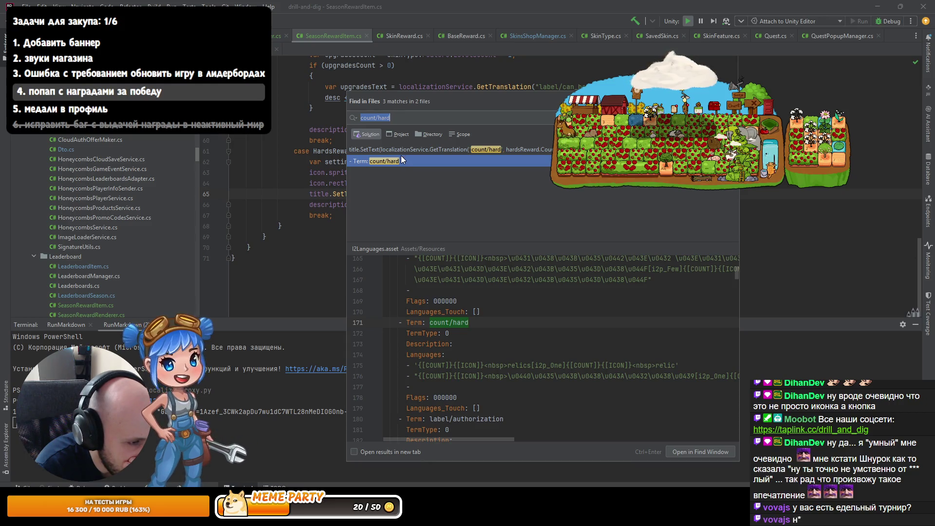
drag(476, 439, 533, 445)
scroll(533, 445, left, 10)
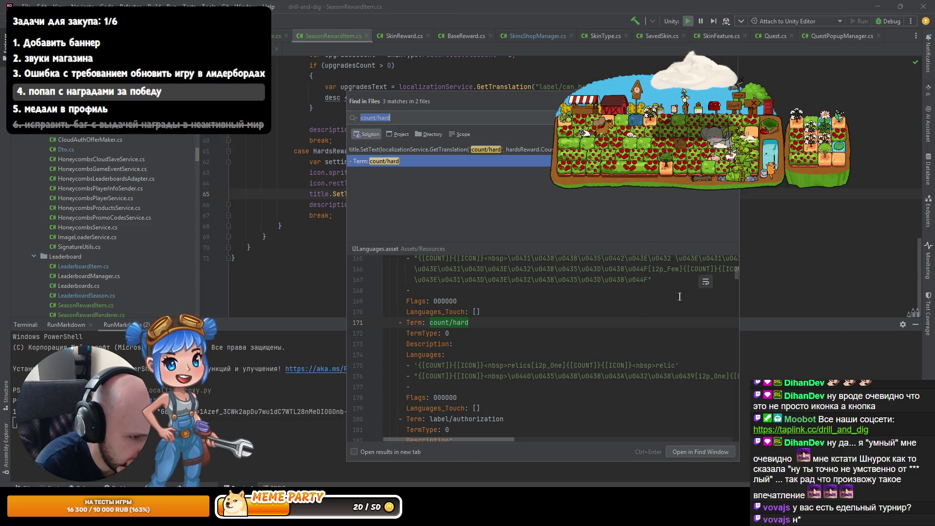
click(791, 251)
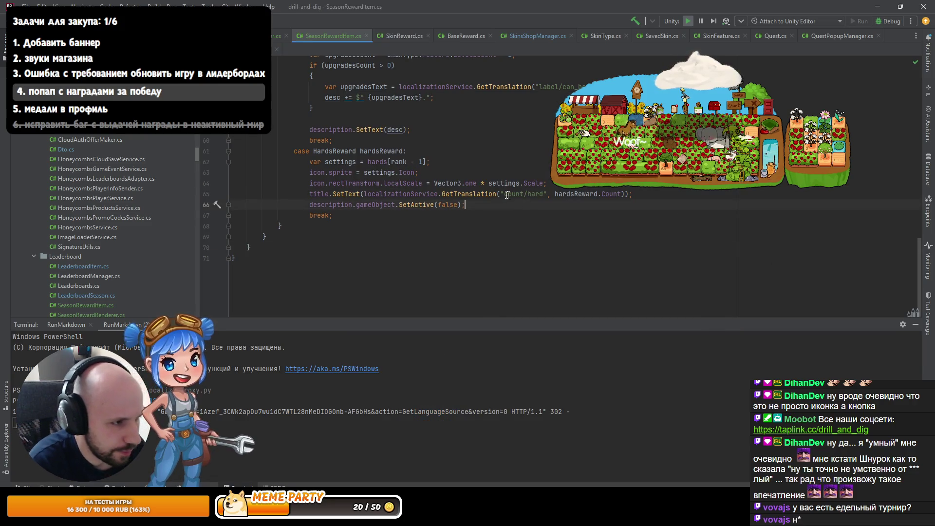
- Follow GetTranslation to the GetTranslationOrReturnTerm definition, then go back to SeasonRewardItem.cs
ctrl+click(482, 194)
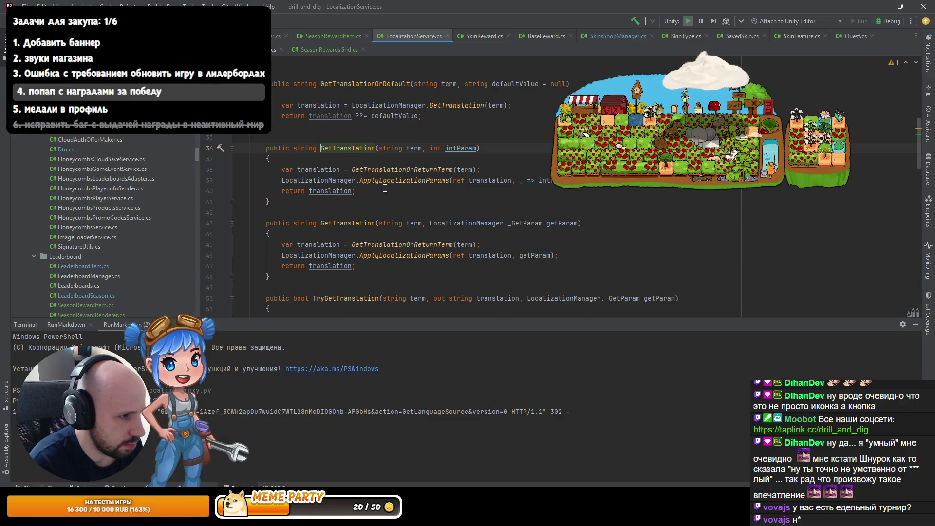
ctrl+click(390, 171)
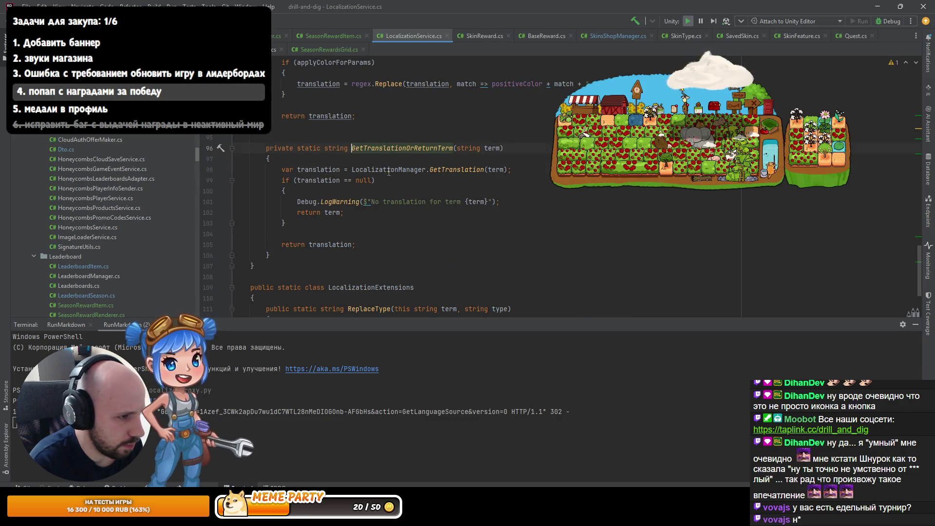
key(ctrl+alt+Left)
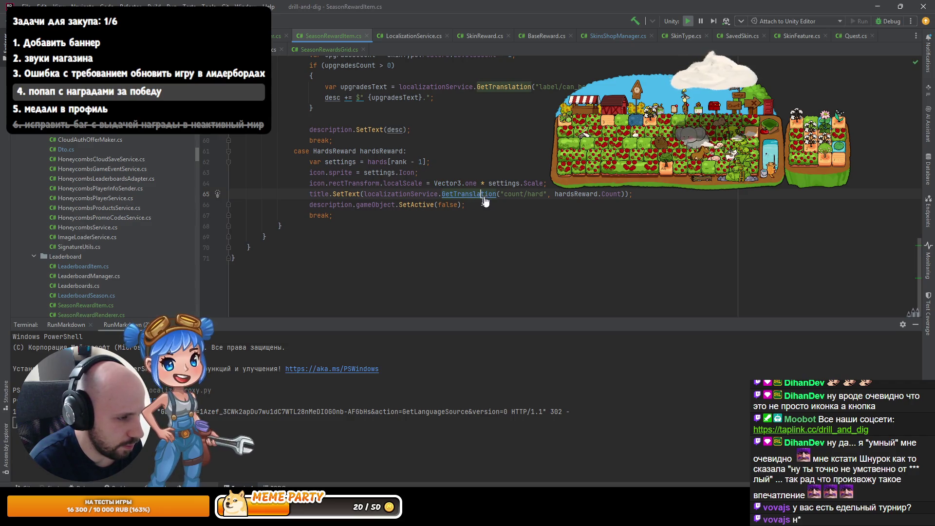
key(alt+Tab)
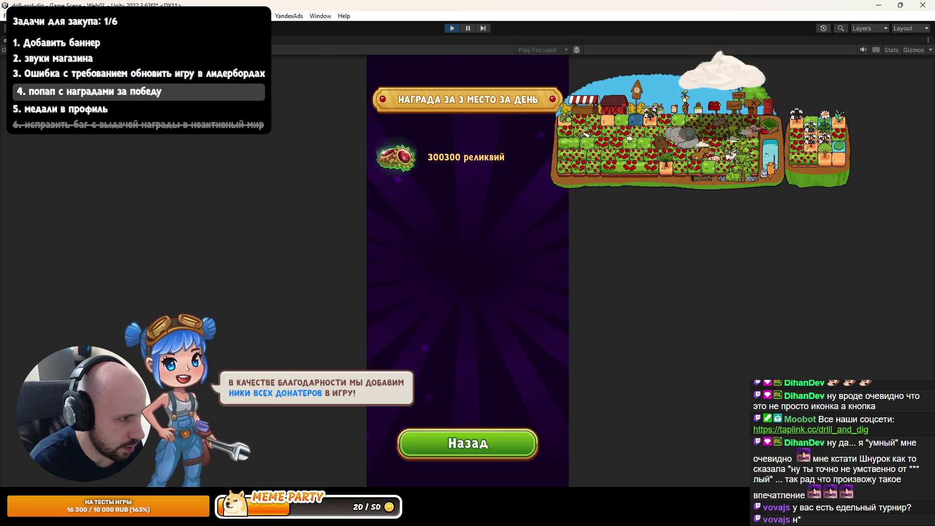
- Restore the editor layout, stop play mode, and watch the YouTube video fullscreen in Chrome
key(shift+space)
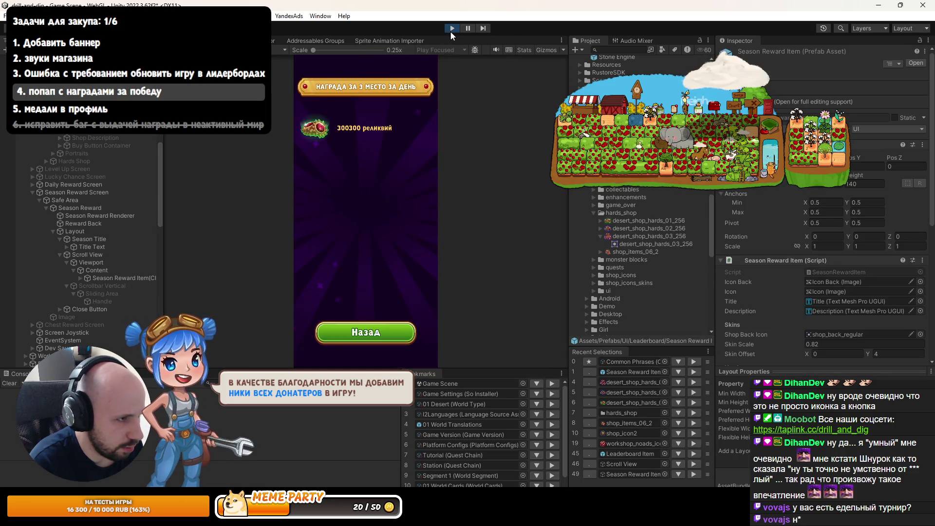
click(453, 30)
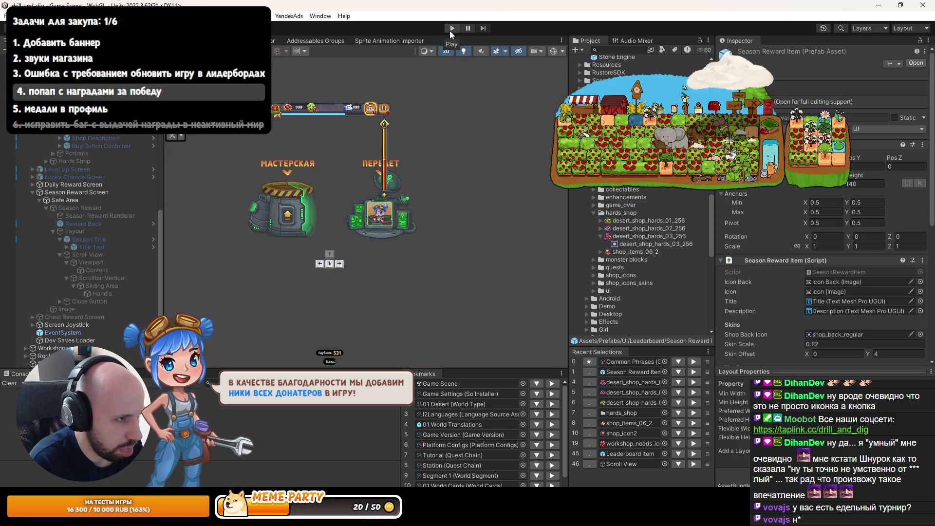
click(450, 30)
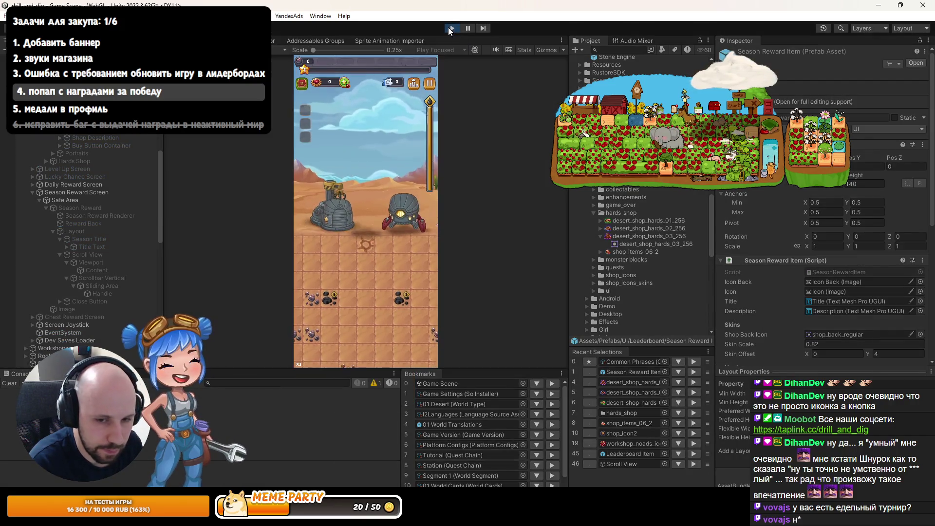
click(451, 29)
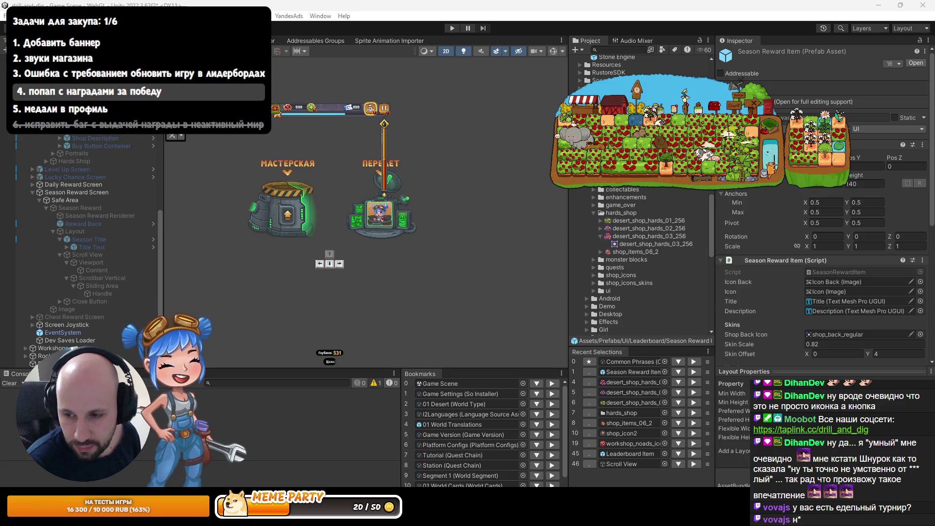
key(alt+Tab)
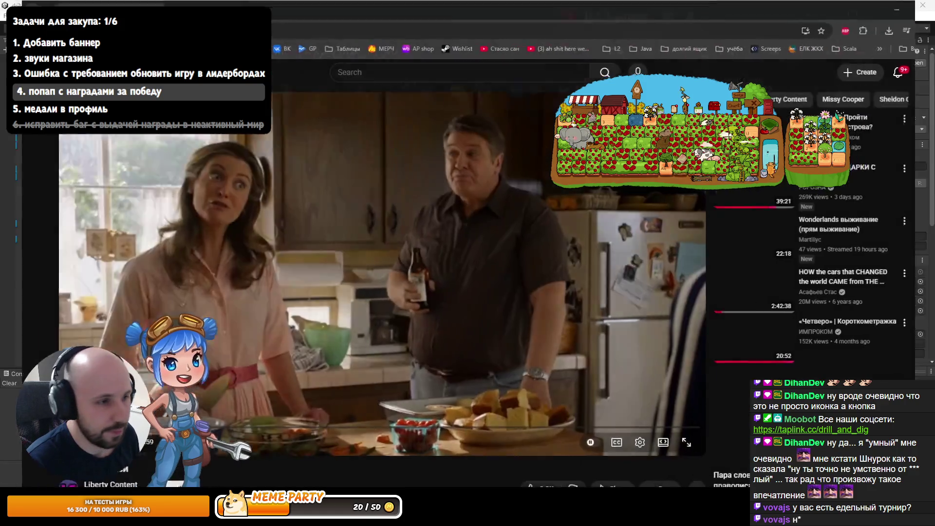
click(667, 445)
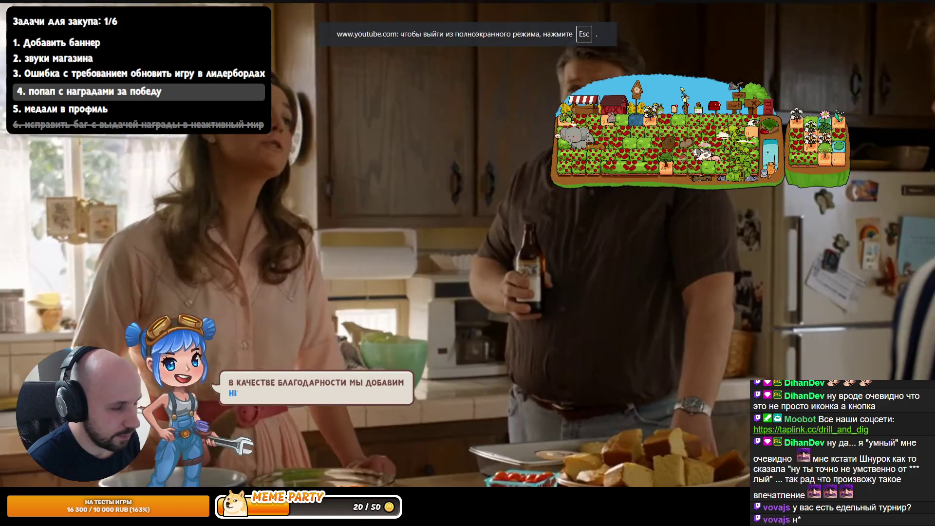
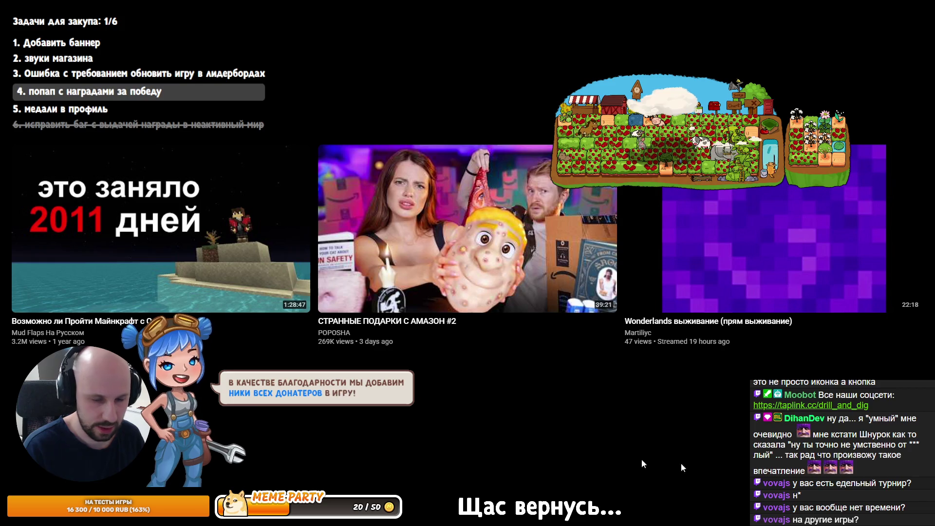
- Exit the fullscreen YouTube video and return to the Unity editor
key(Escape)
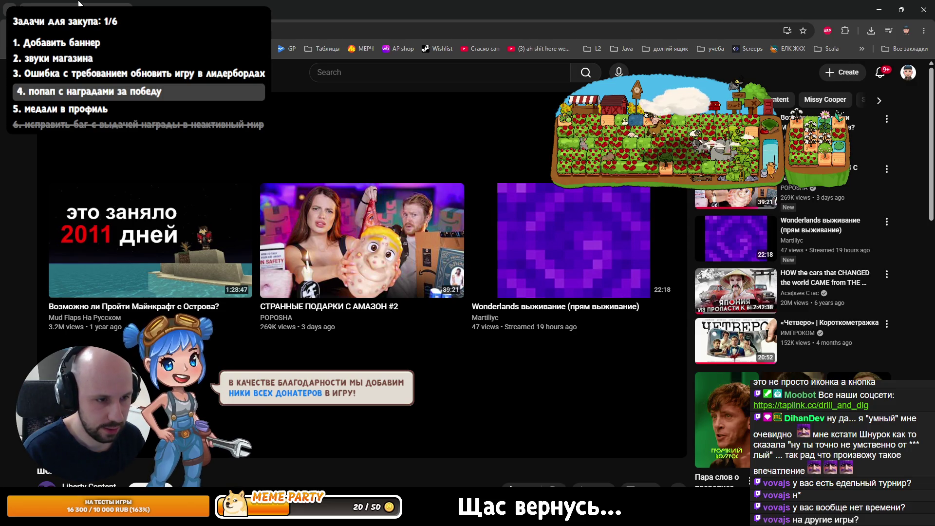
key(alt+Tab)
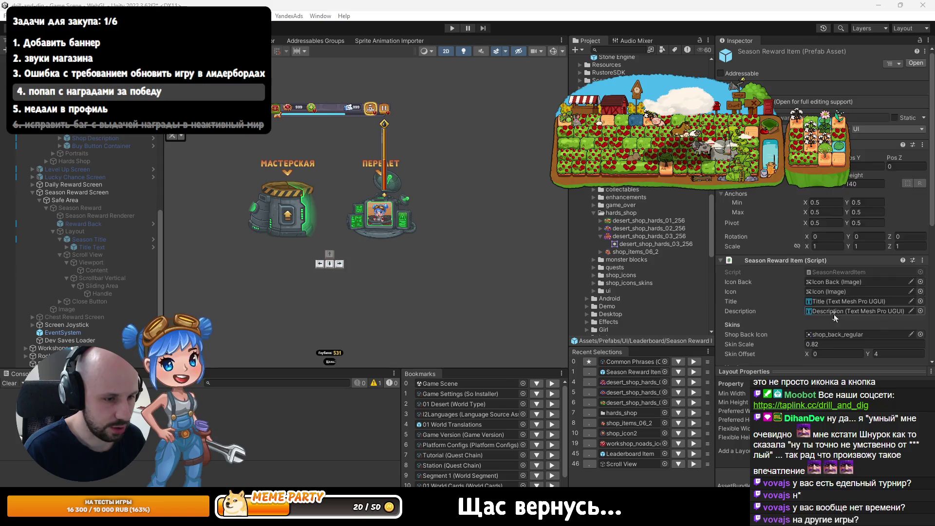
- Run the game in play mode and check that the reward popup shows 10001000 реликвий
scroll(825, 318, down, 10)
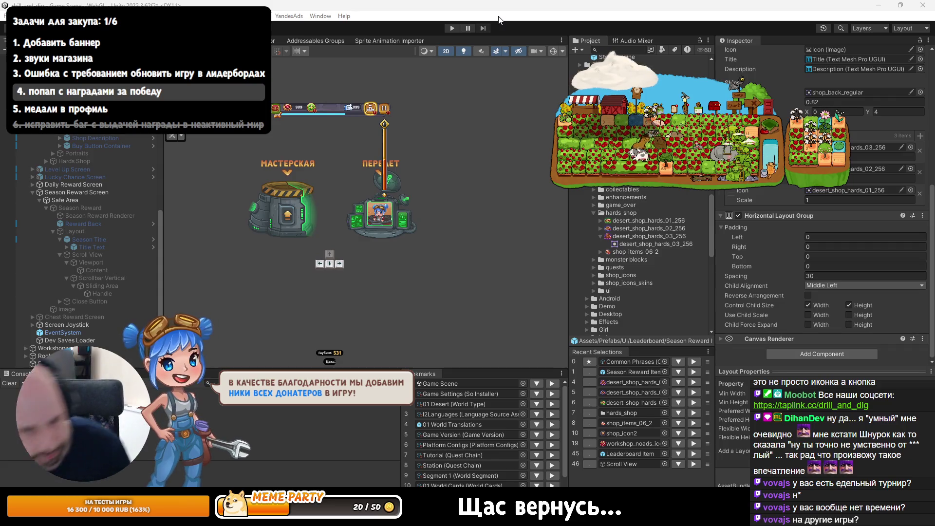
click(452, 28)
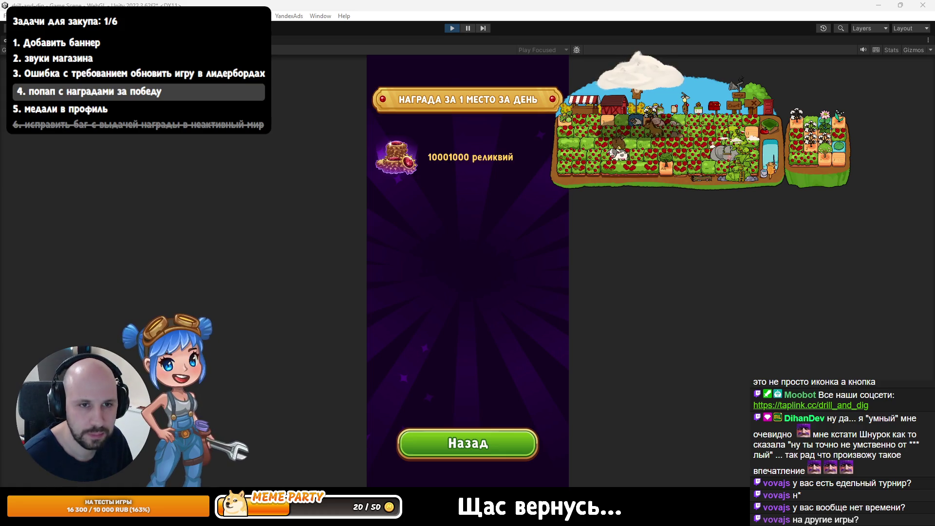
key(alt+Tab)
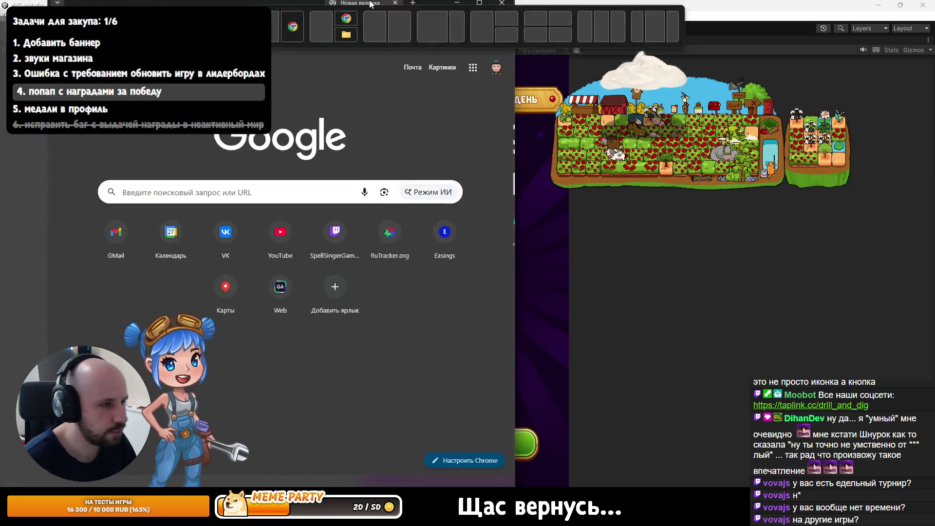
- Review the relic plural forms in the localization spreadsheet from the Таблицы bookmarks
click(319, 48)
click(331, 65)
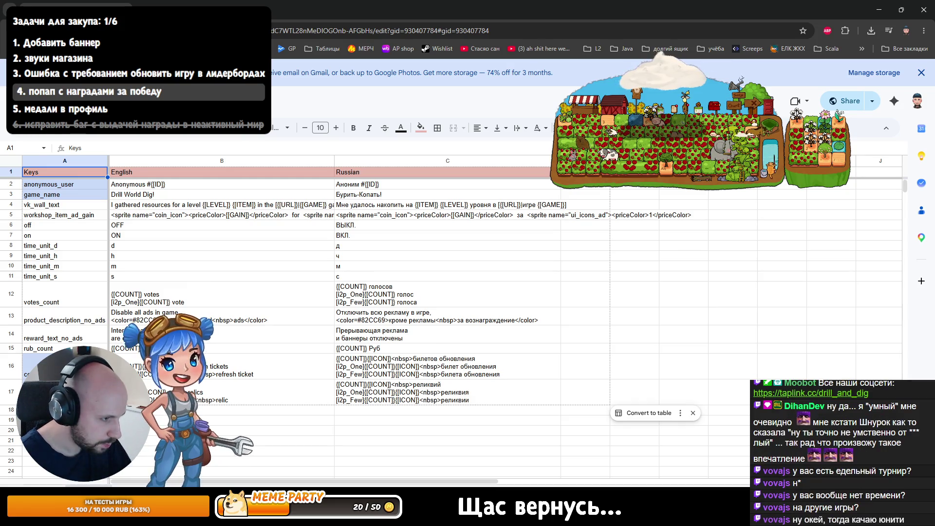
key(alt+Tab)
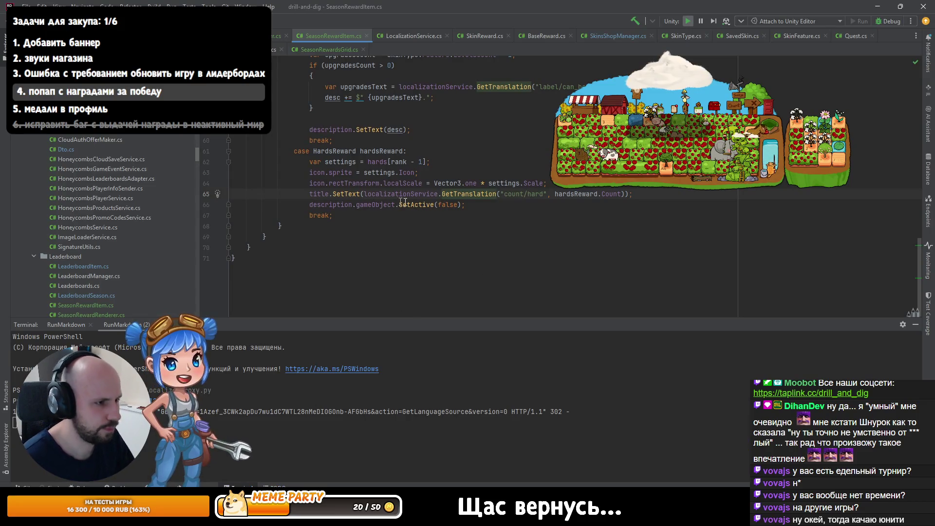
- Open GetTranslation in LocalizationService.cs, break on line 38, and attach the debugger to Unity
ctrl+click(496, 194)
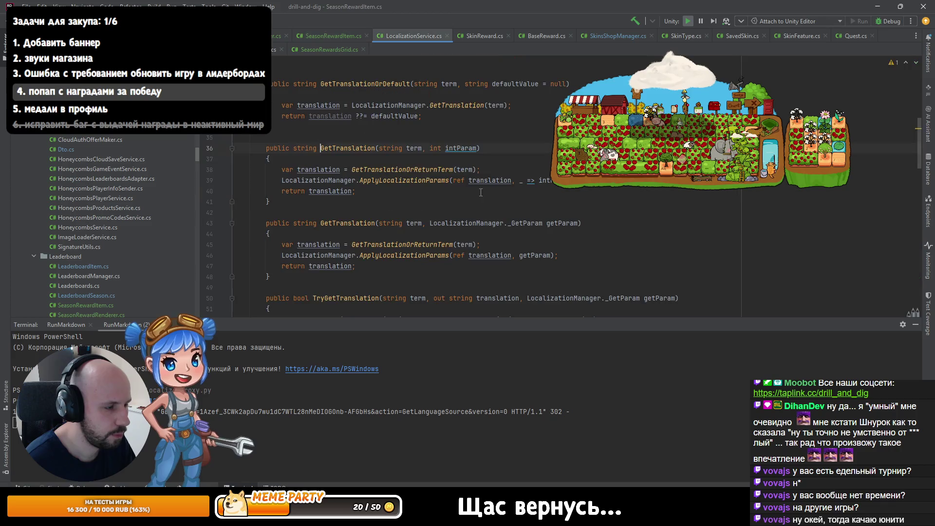
click(513, 217)
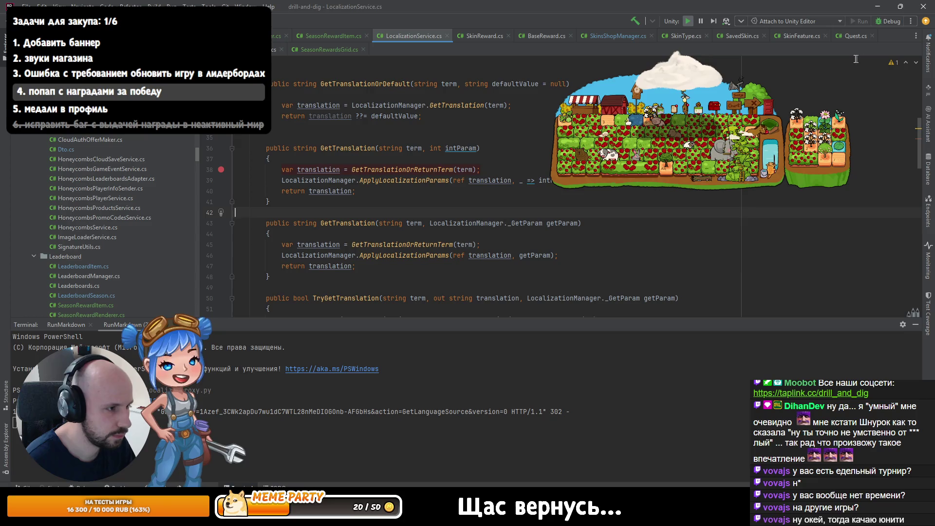
click(887, 23)
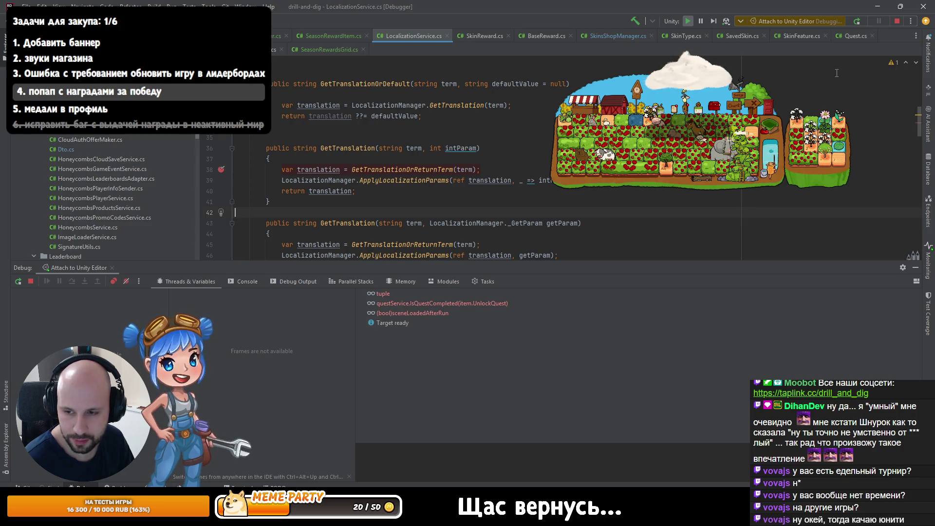
click(415, 200)
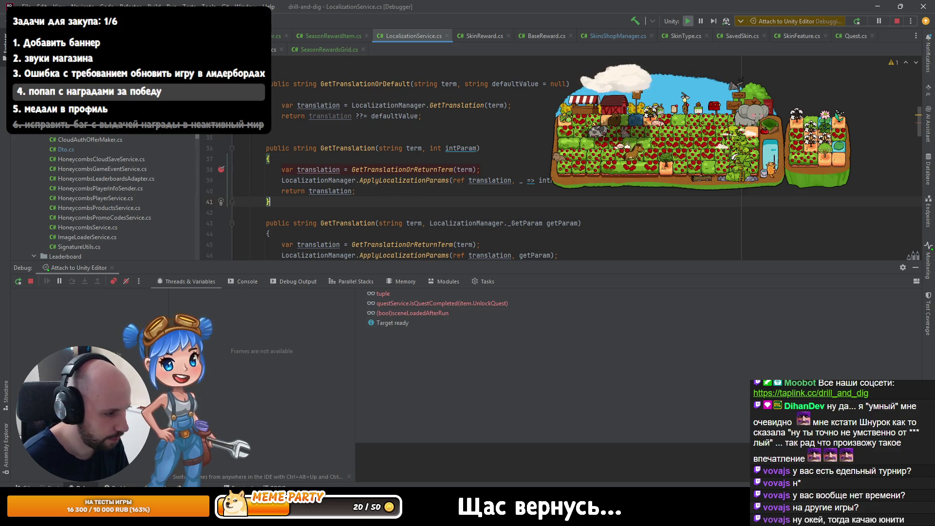
key(alt+Tab)
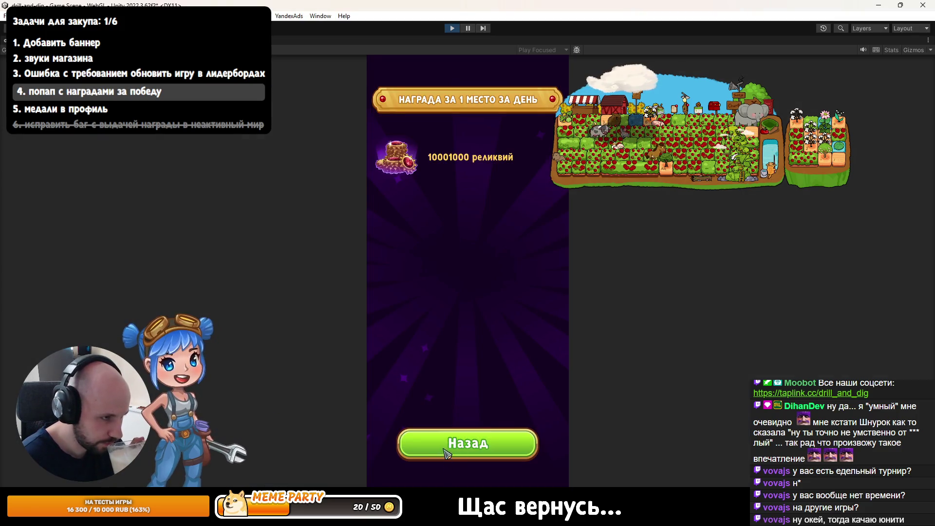
- Close the reward popup with Назад so the breakpoint hits with term count/hard and 1000
click(445, 451)
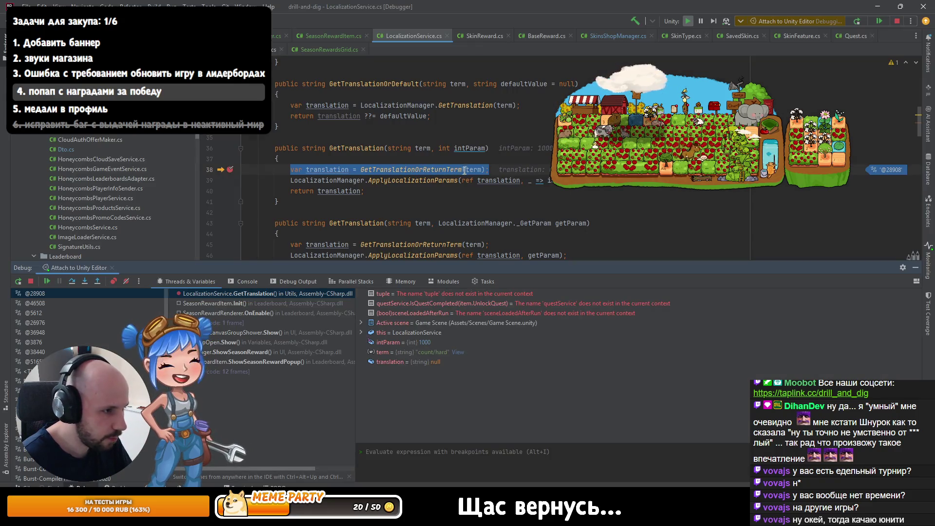
mouse_move(468, 169)
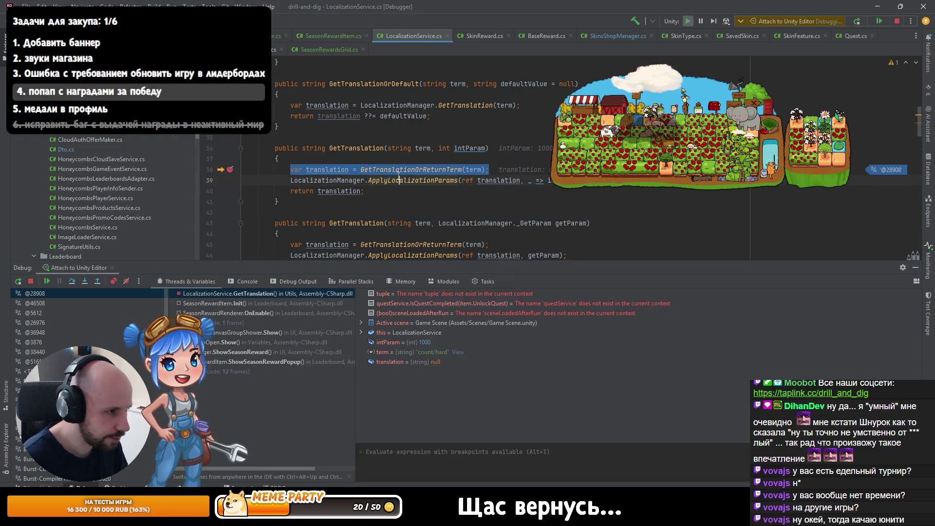
- Step into GetTranslationOrReturnTerm, evaluate the raw translation against the spreadsheet, and return to GetTranslation
key(F11)
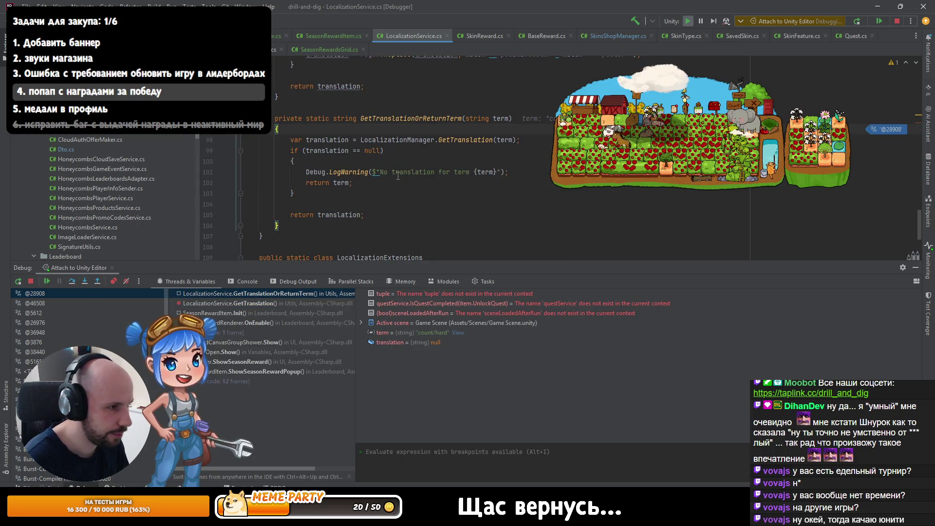
key(F10)
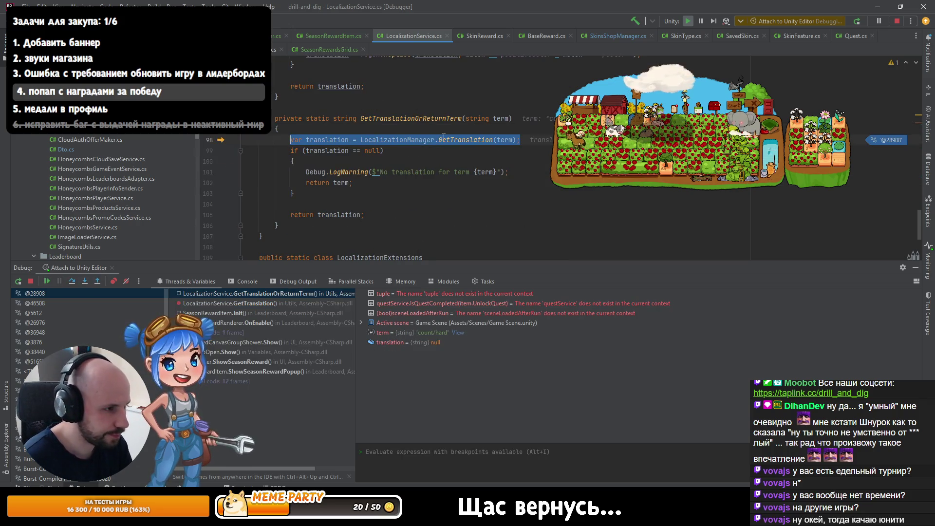
key(alt+F8)
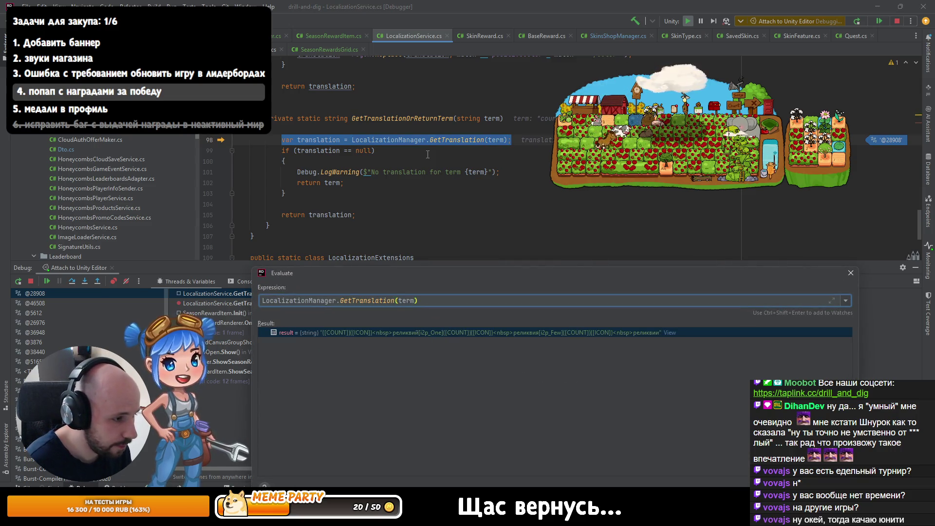
key(alt+Tab)
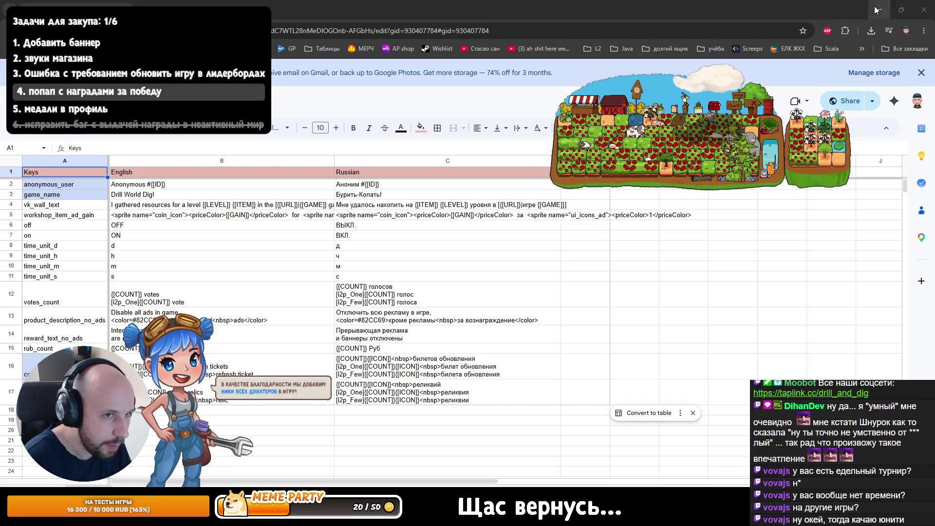
key(alt+Tab)
click(424, 166)
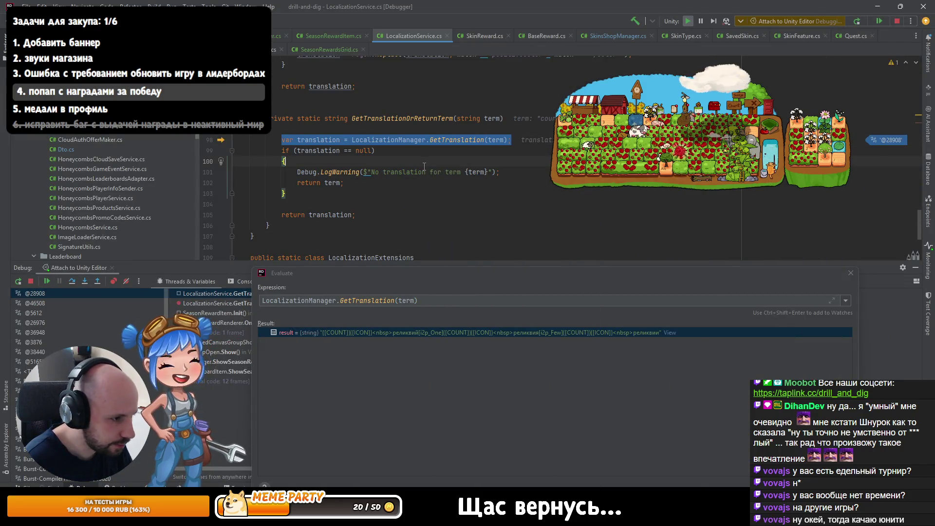
key(F10)
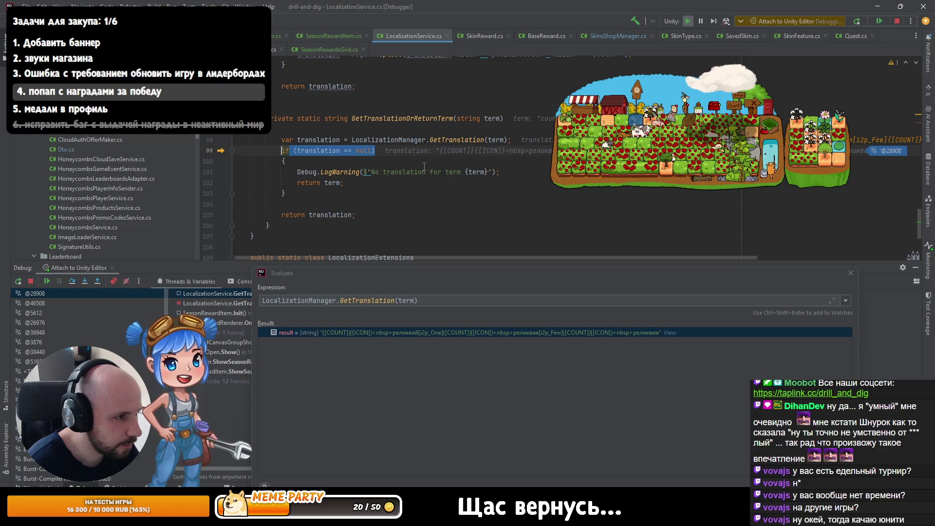
key(F10)
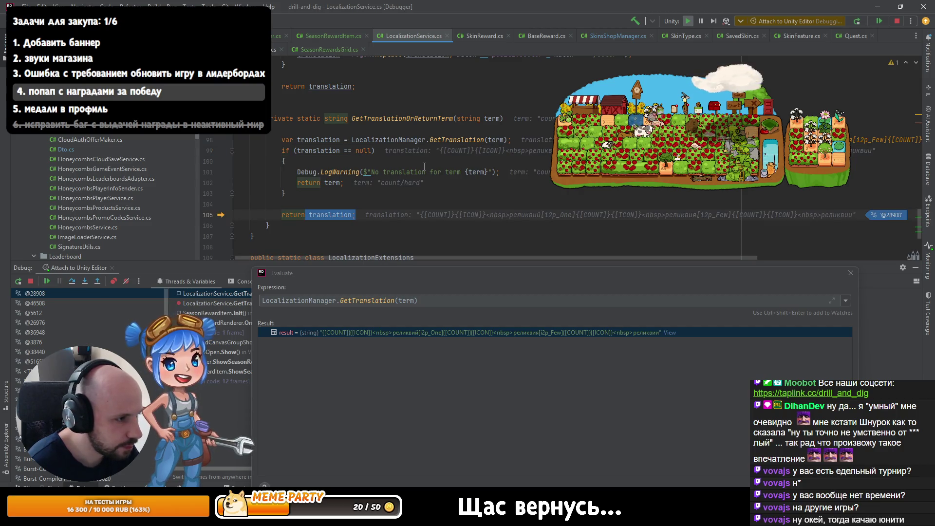
key(F10)
key(F10)
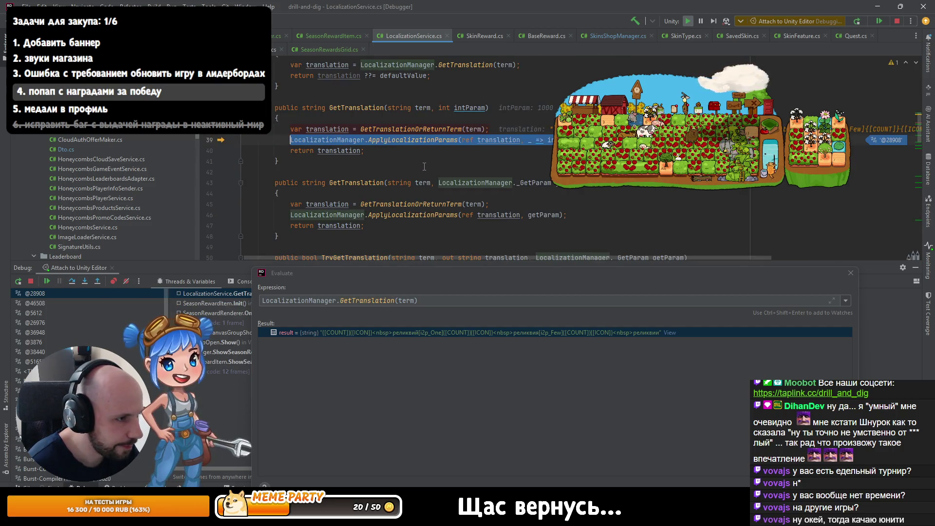
- Step through ApplyLocalizationParams' parameter parsing up to the plural-parameter check on line 90
key(F11)
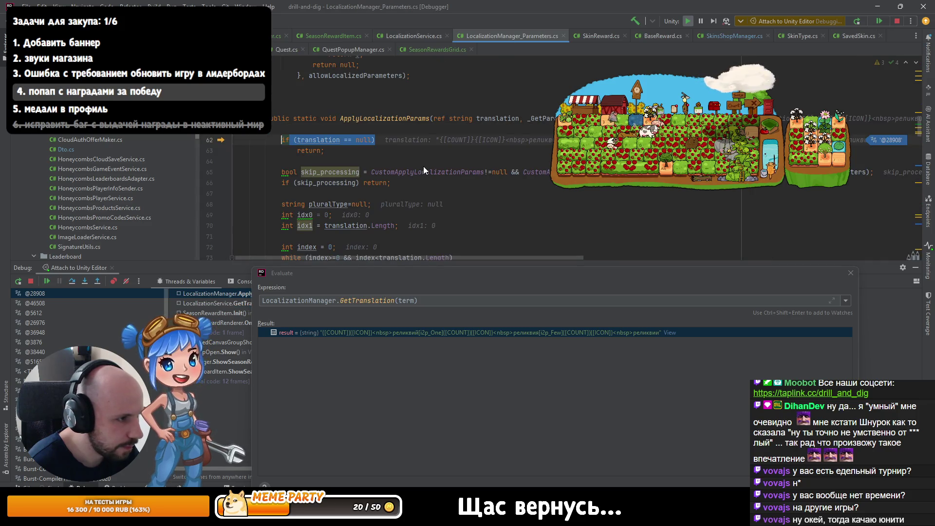
key(F10)
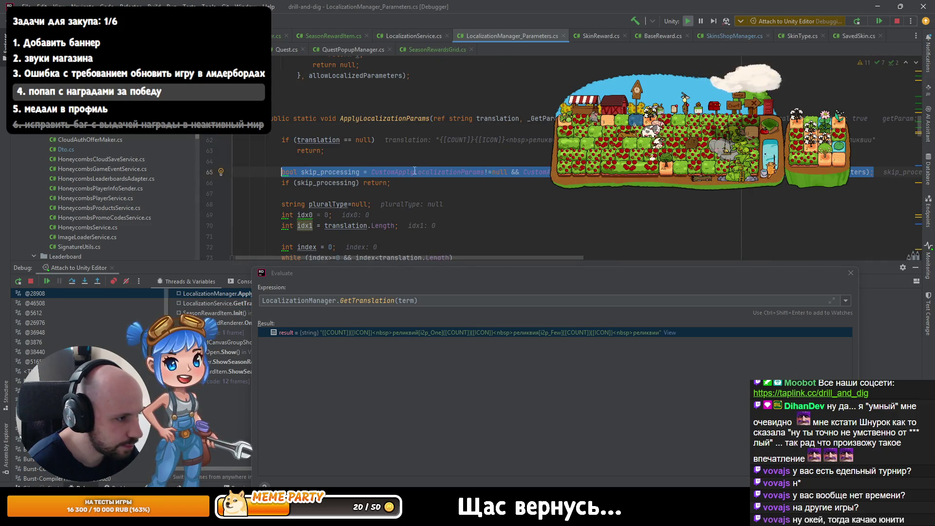
scroll(416, 170, down, 1)
scroll(414, 170, down, 1)
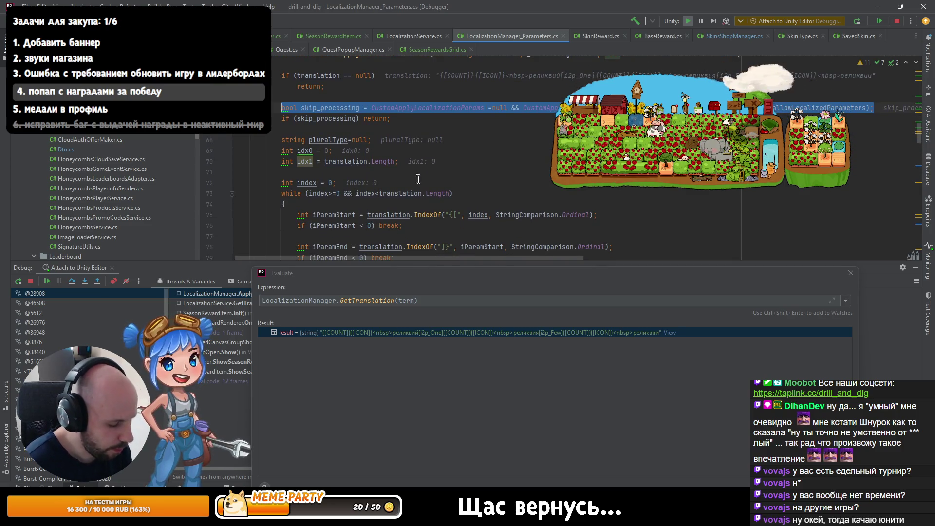
key(F10)
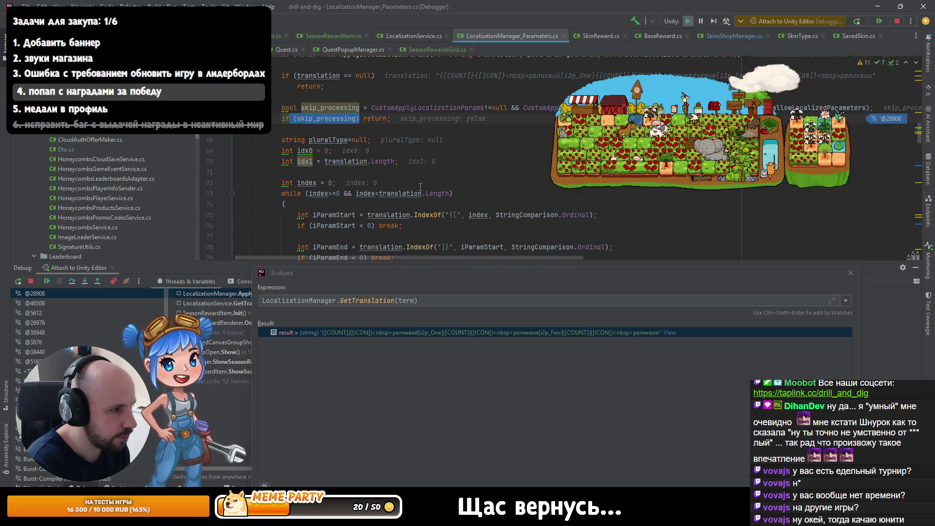
key(F10)
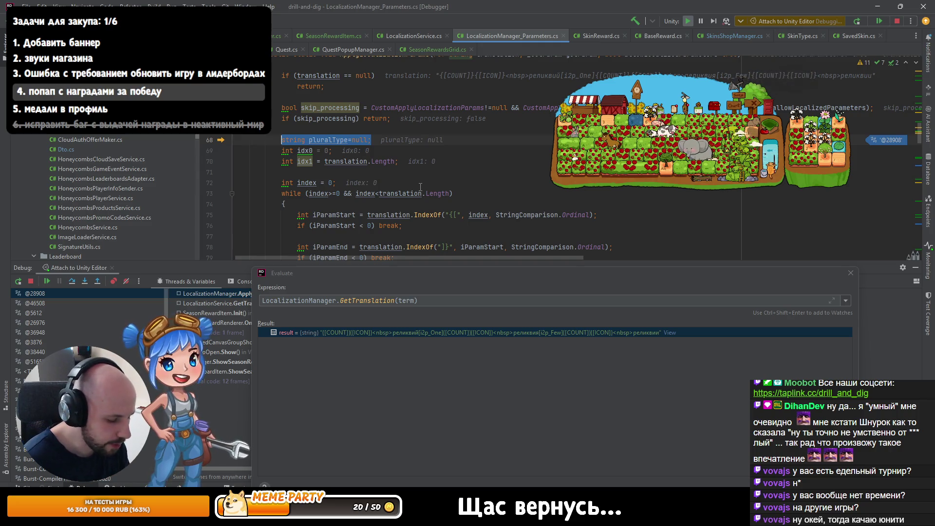
key(F10)
key(F10)
key(F10)
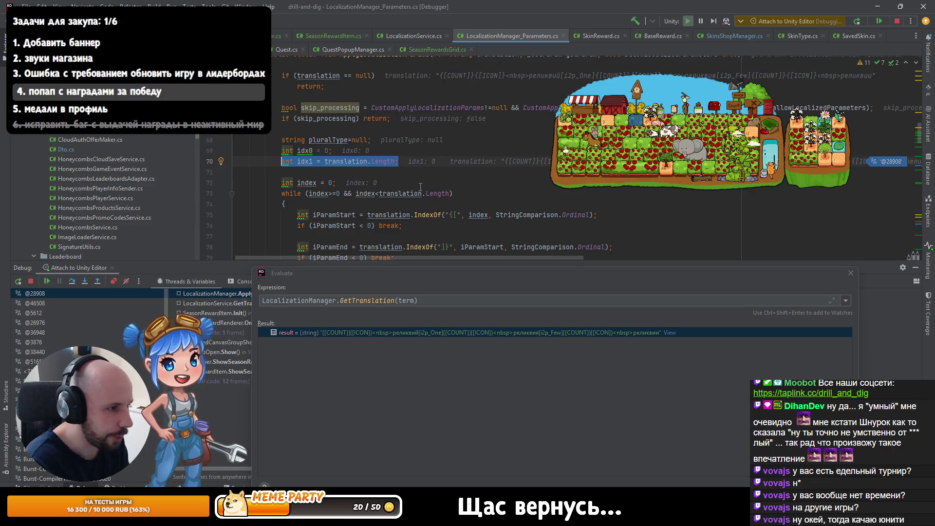
key(F10)
key(F10)
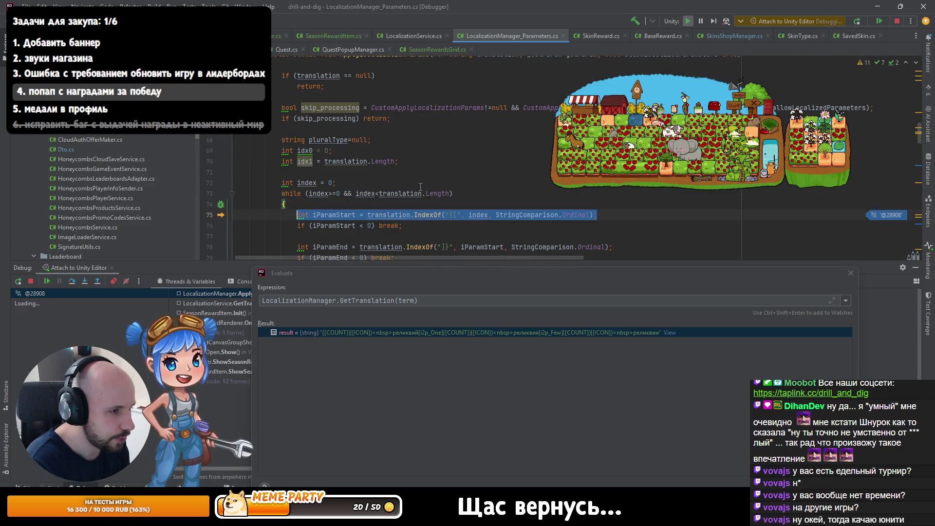
key(F10)
scroll(406, 168, down, 3)
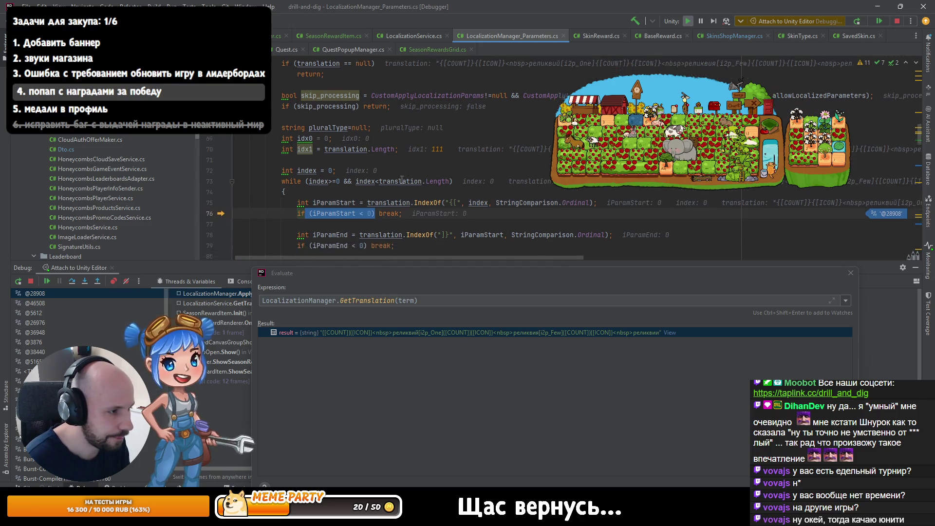
key(F10)
key(F10)
key(F10)
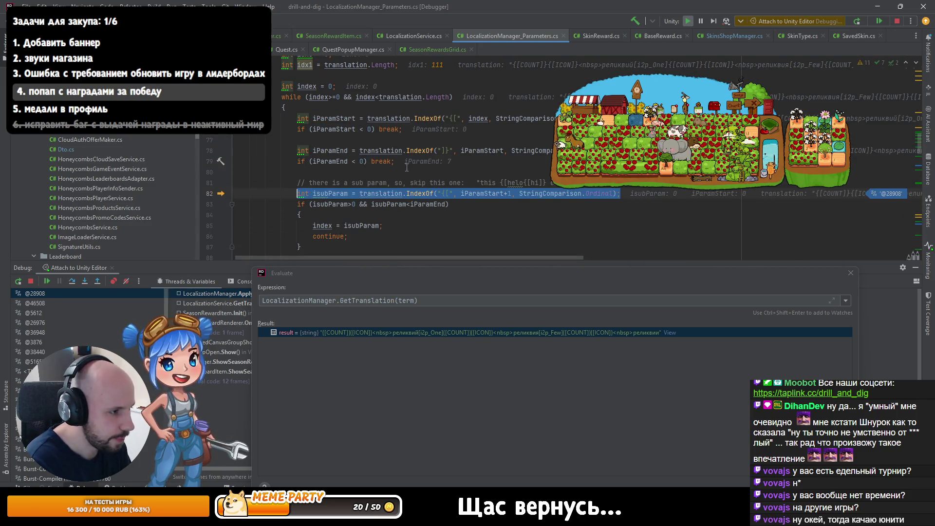
key(F10)
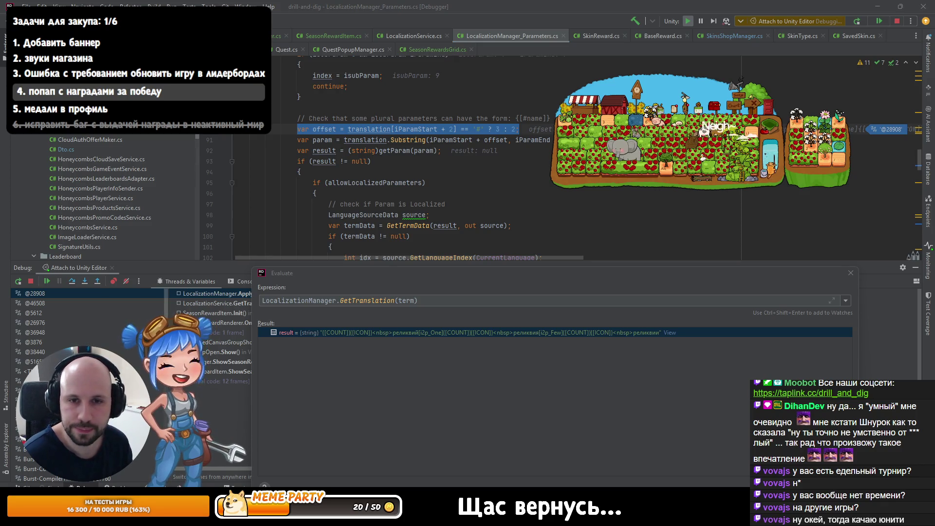
key(alt+Tab)
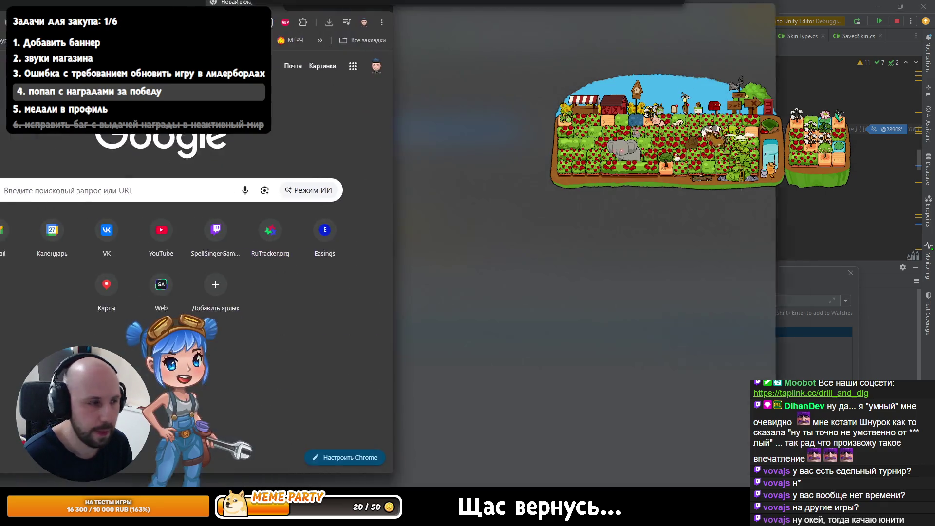
- Search Google for 'i2 localization' and open the I2 Localization plugin page
click(315, 59)
text(i2 localization)
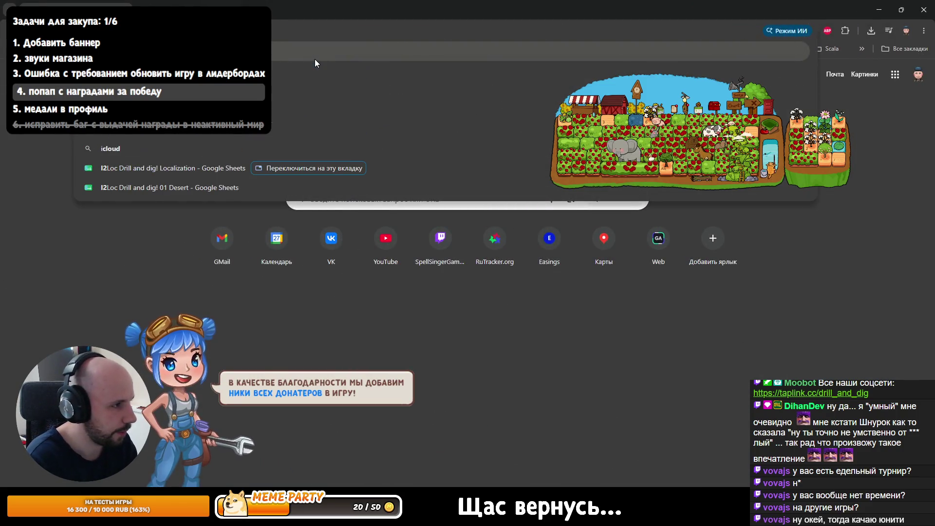
key(Return)
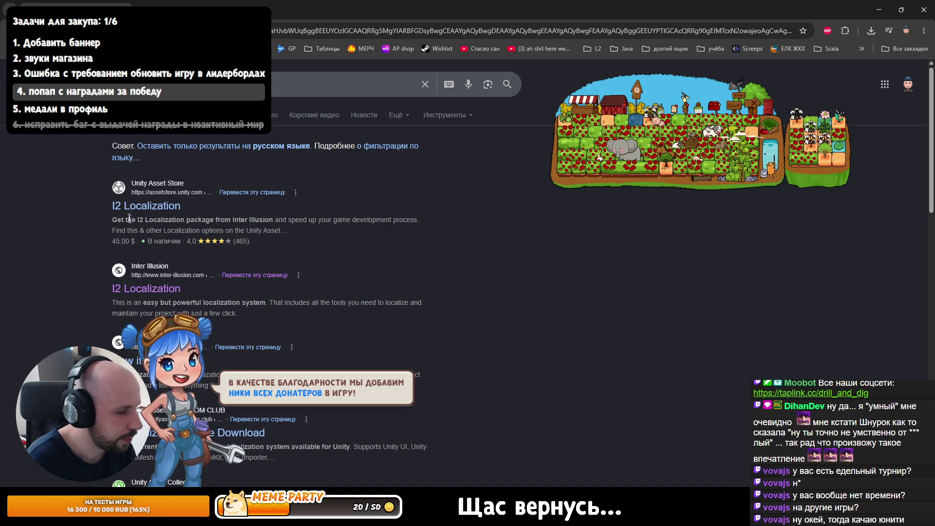
click(150, 279)
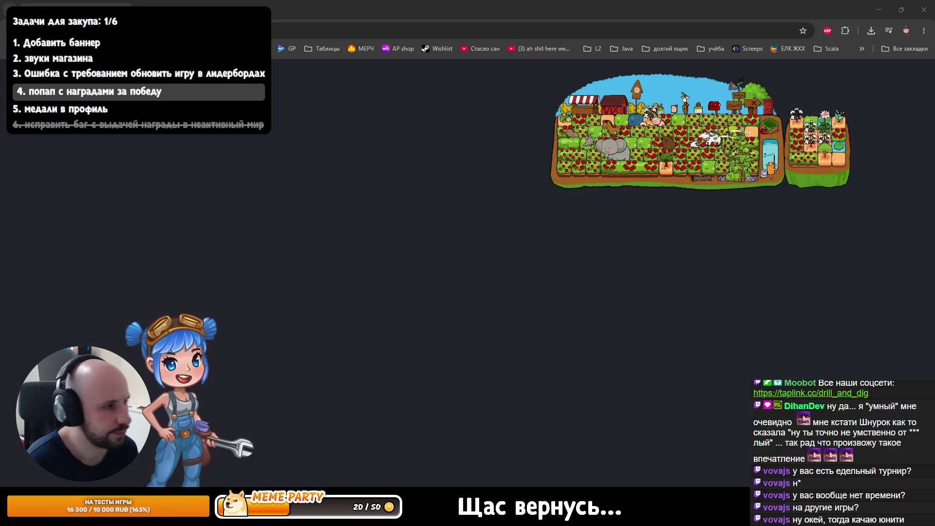
key(ctrl+l)
key(Escape)
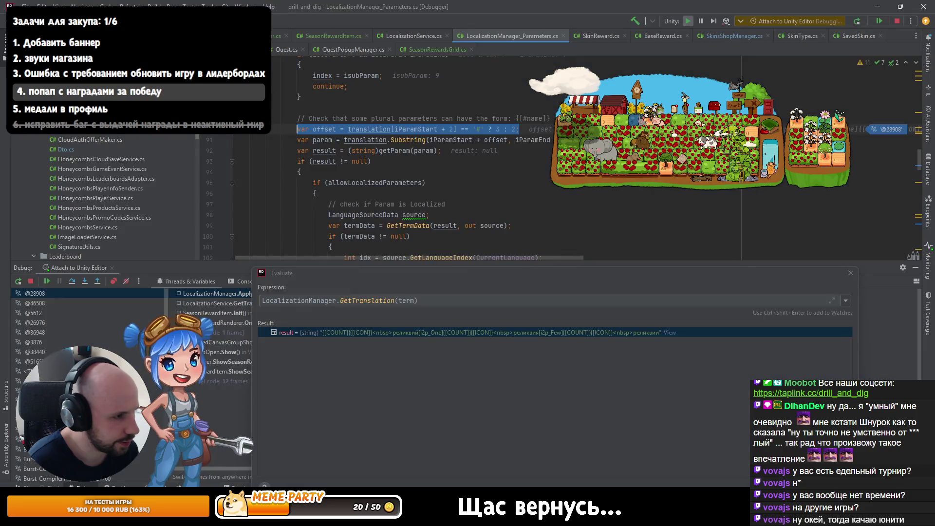
- Step to the getParam(param) call on line 92 and confirm result is still null
key(F10)
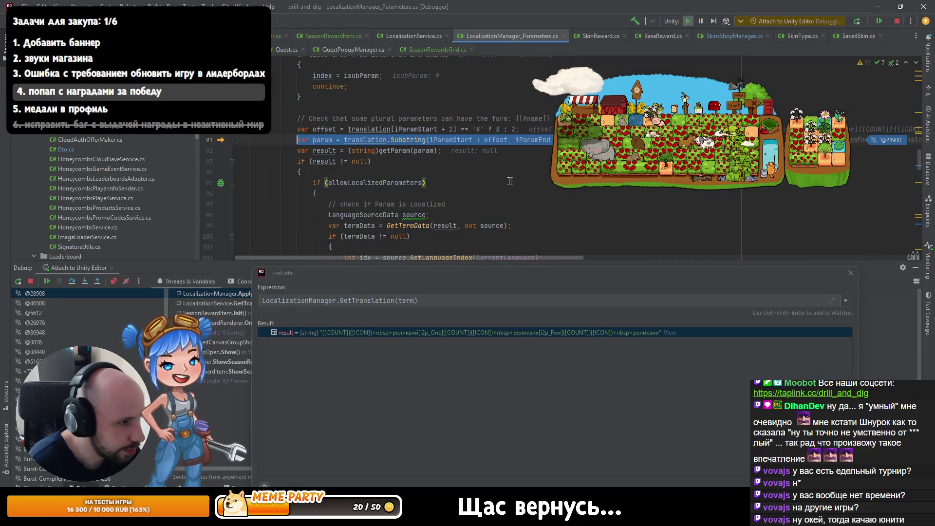
key(F10)
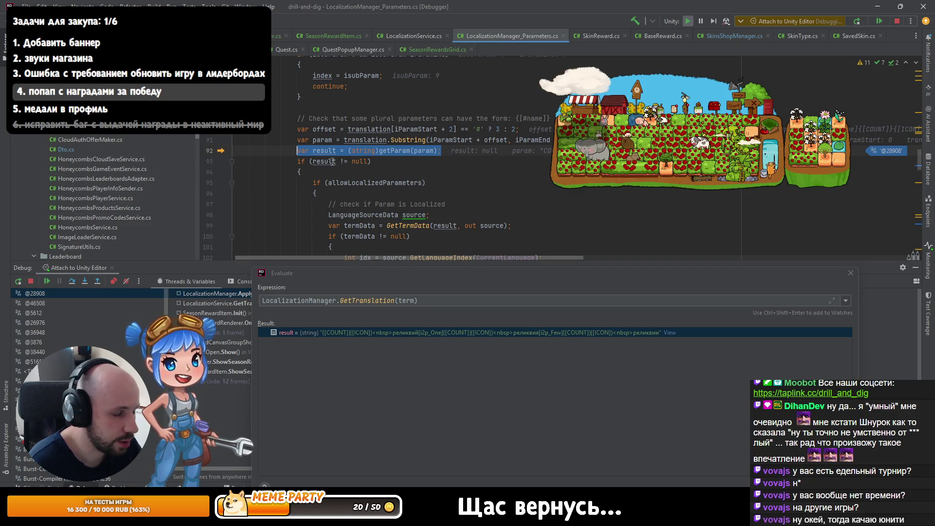
mouse_move(326, 161)
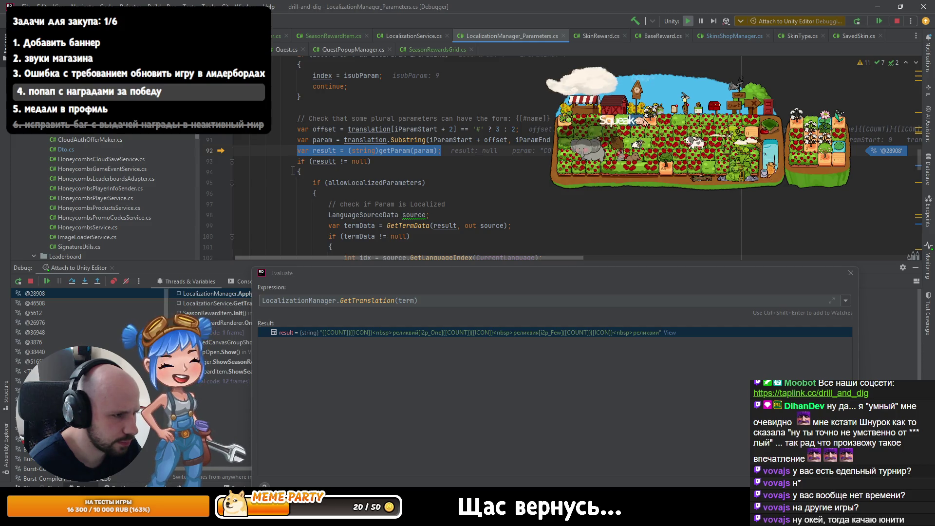
scroll(289, 175, down, 1)
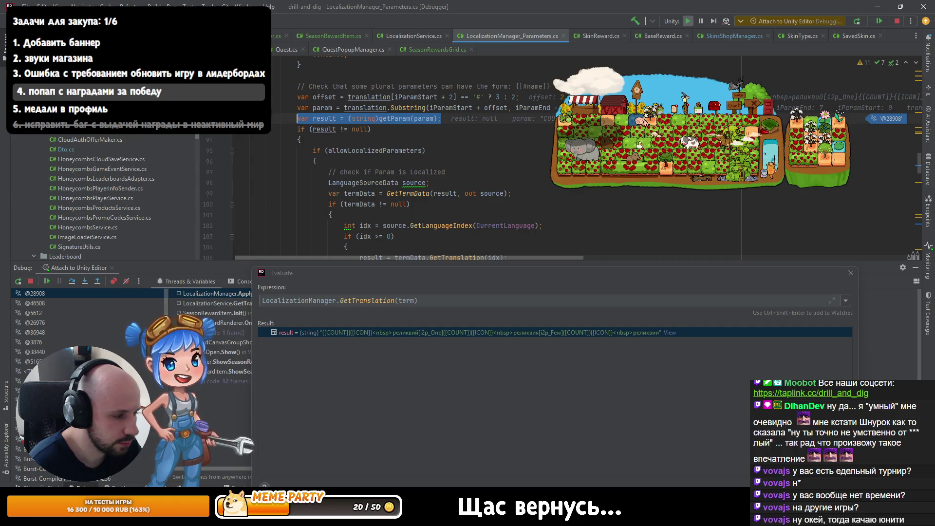
key(alt+Tab)
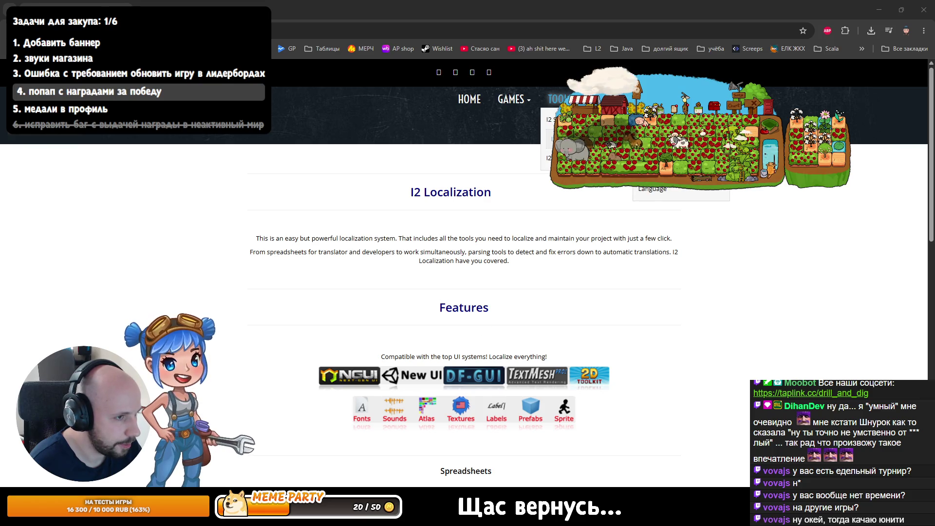
- Scroll to the Tutorials section and open the 'How to Localize' tutorial
scroll(411, 248, down, 15)
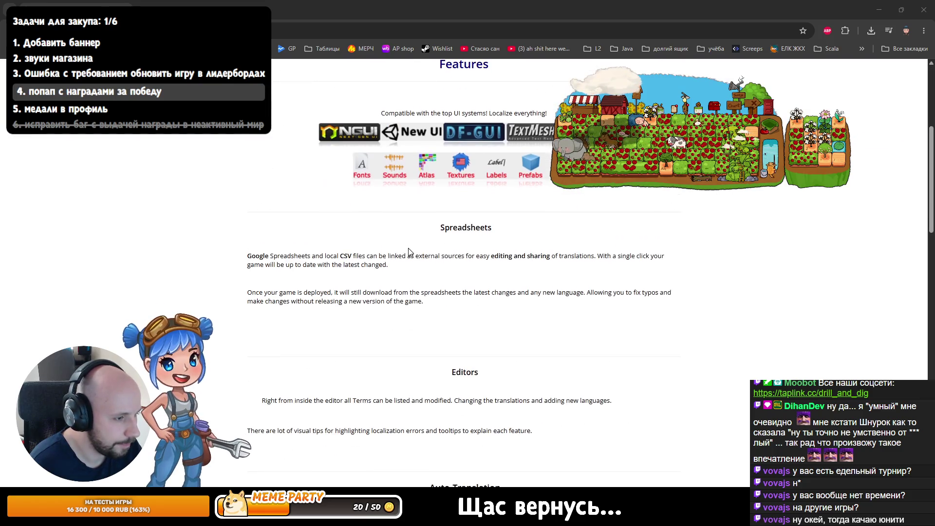
scroll(413, 247, down, 8)
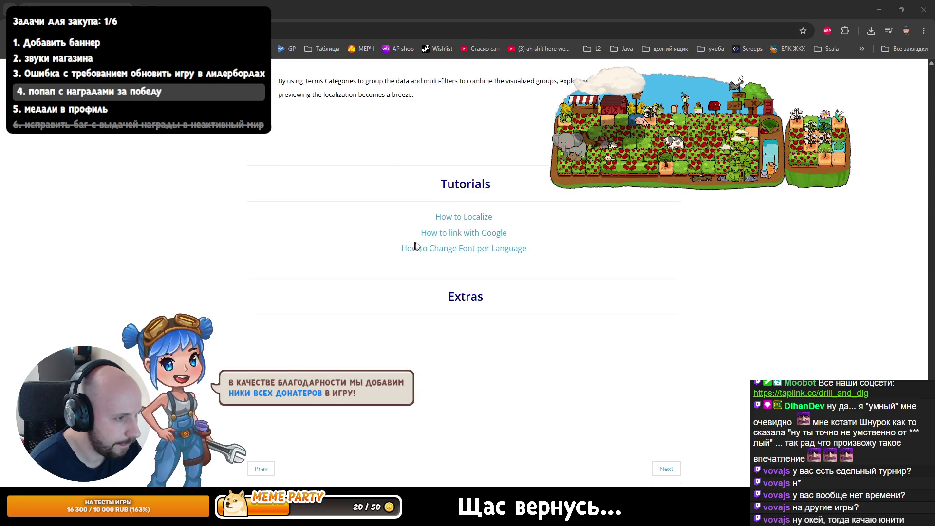
click(460, 221)
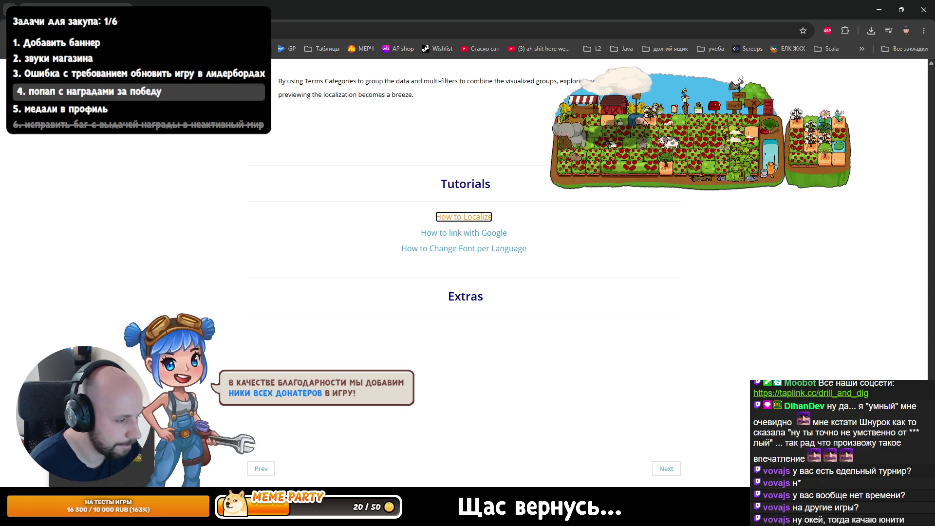
key(alt+Tab)
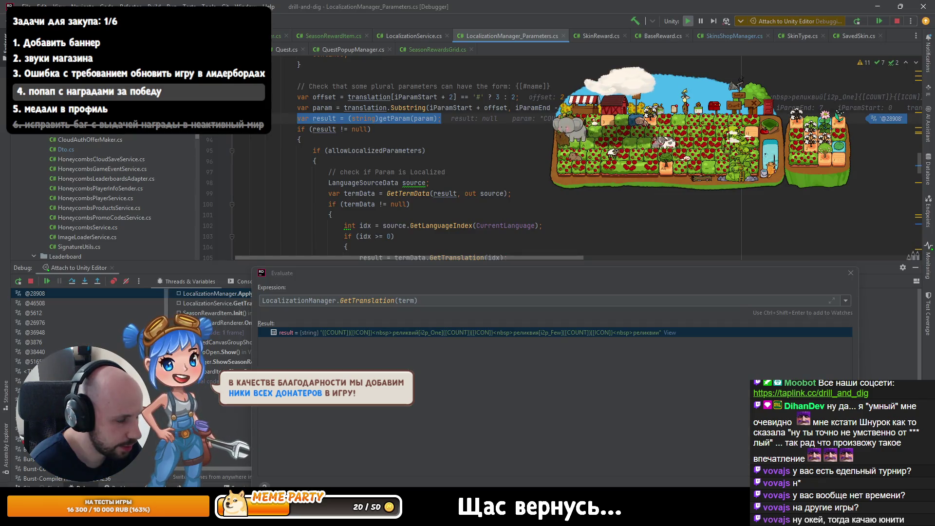
- Step through lines 95–108, see termData is null for COUNT 1000, and stop debugging
click(360, 332)
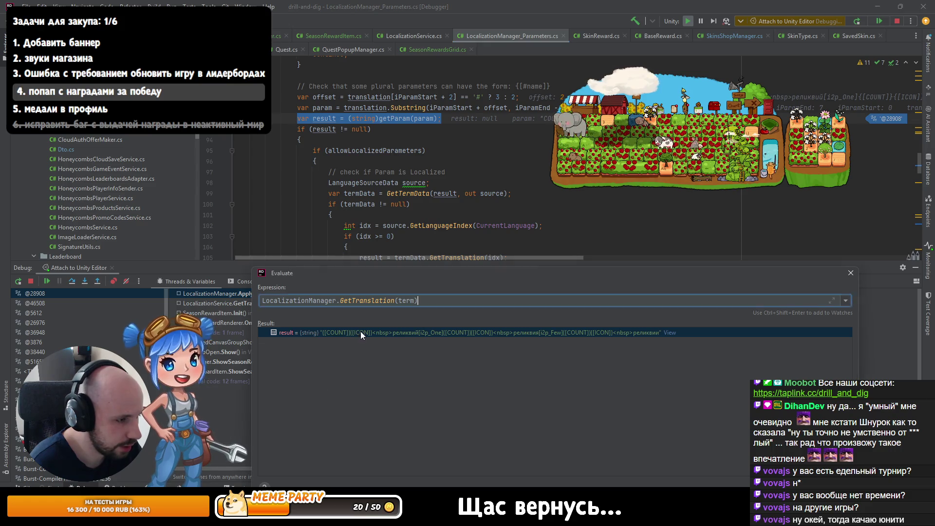
click(394, 141)
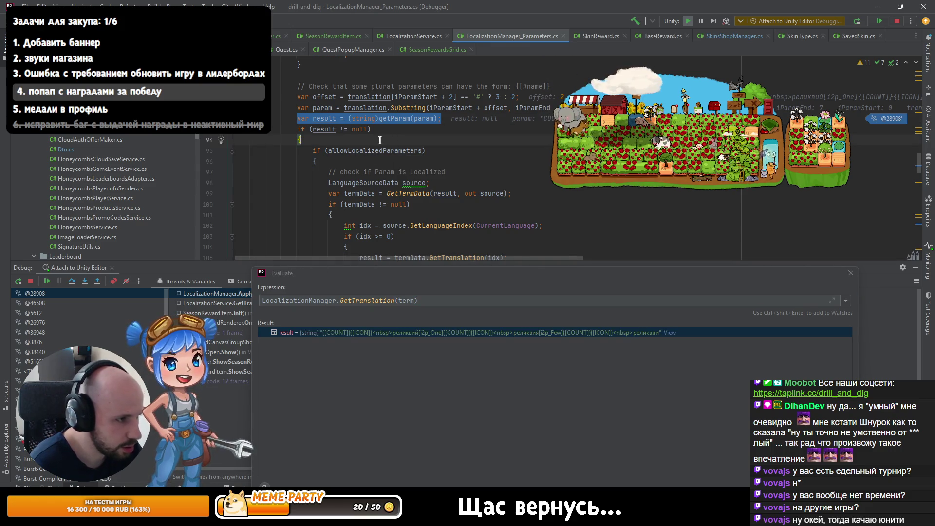
scroll(380, 140, down, 2)
scroll(379, 140, down, 2)
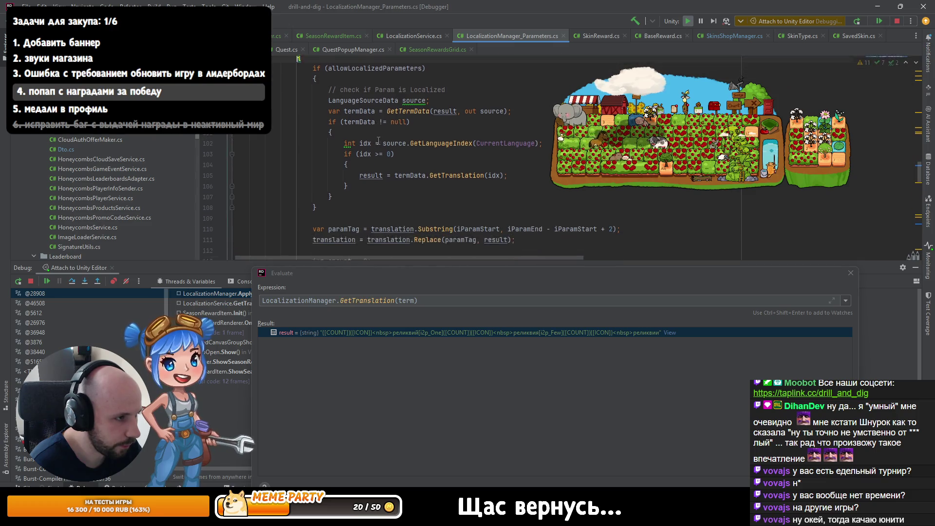
key(F10)
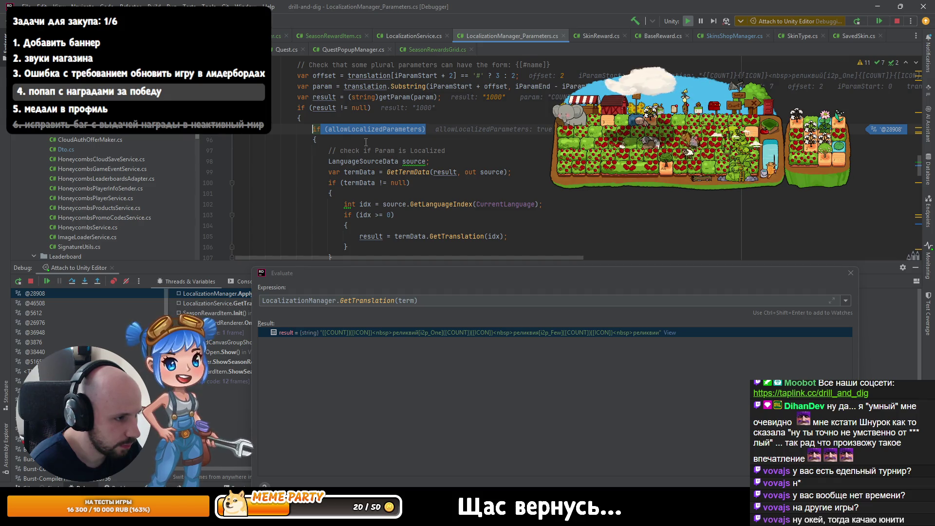
key(F10)
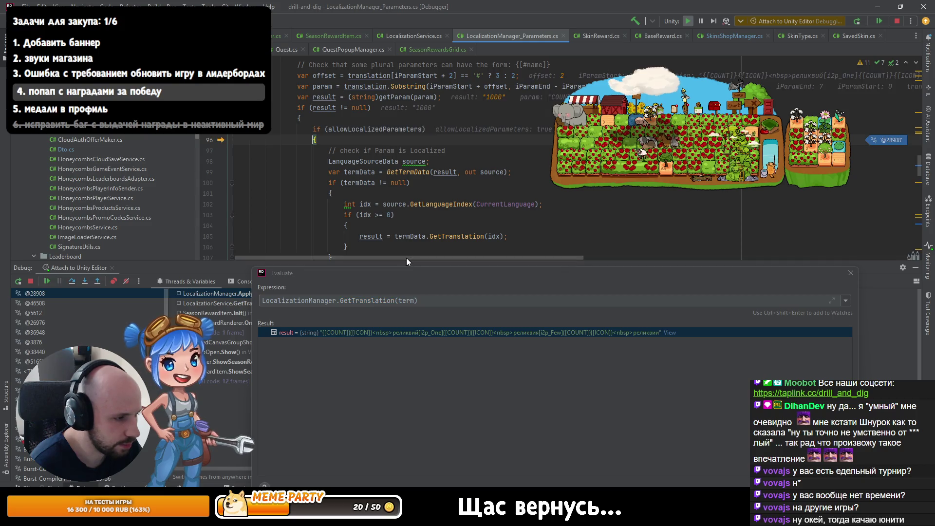
key(F10)
scroll(385, 217, down, 1)
key(F10)
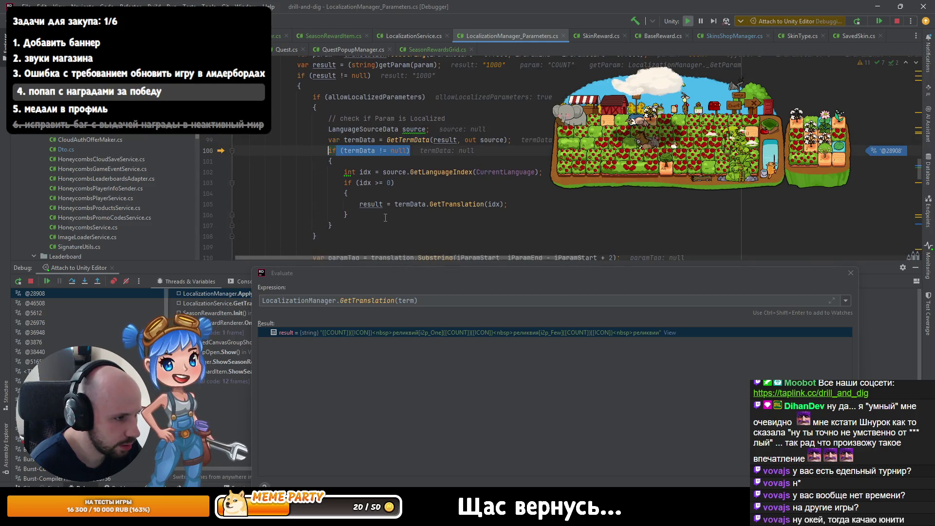
key(F10)
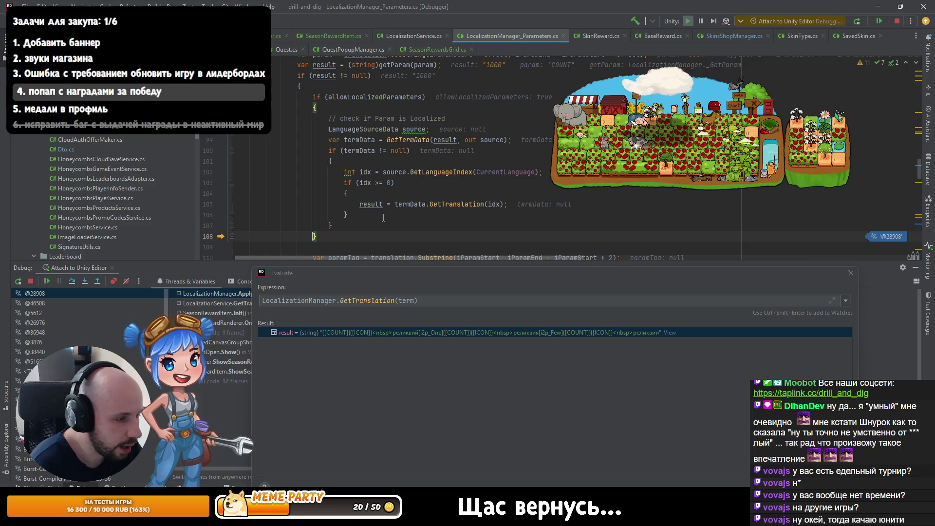
click(34, 281)
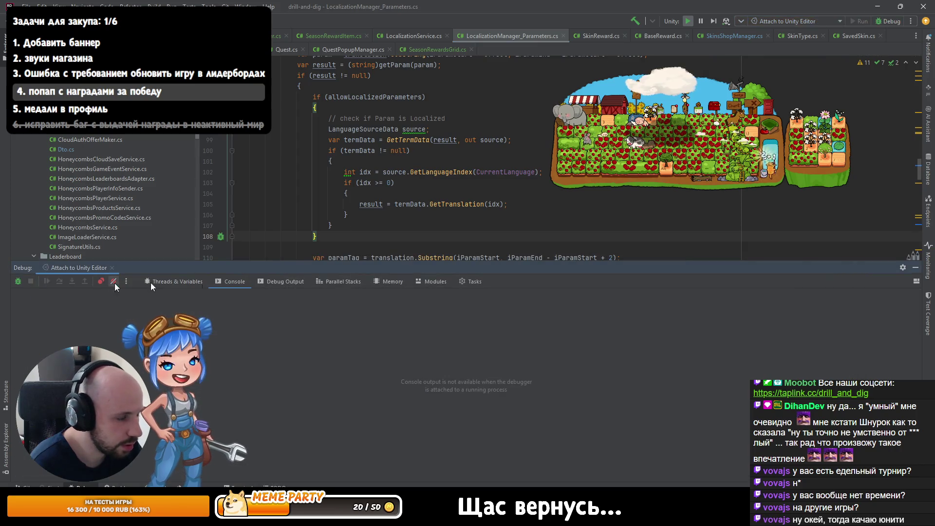
- Search the project files for 'hard', starting from the count/hard key in SeasonRewardItem.cs, then return to Chrome
key(ctrl+minus)
key(ctrl+minus)
key(ctrl+minus)
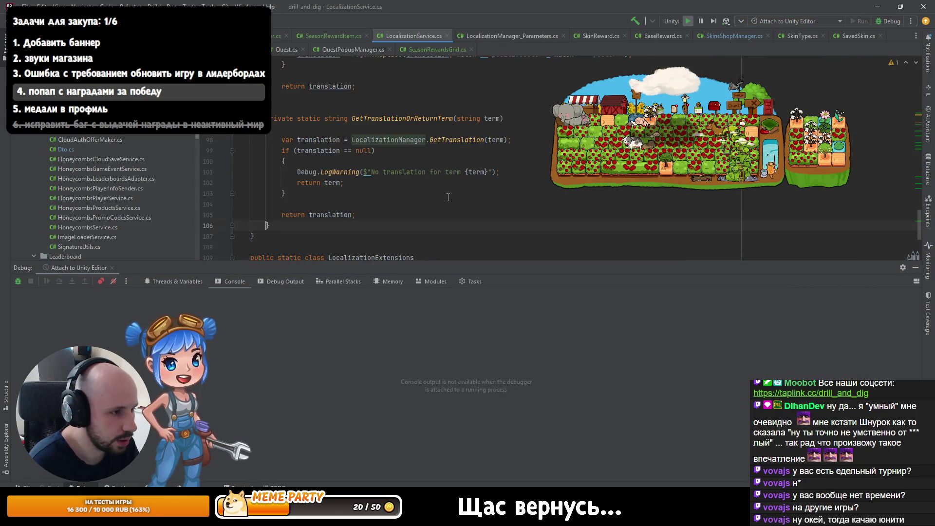
drag(504, 194, 545, 194)
key(ctrl+shift+f)
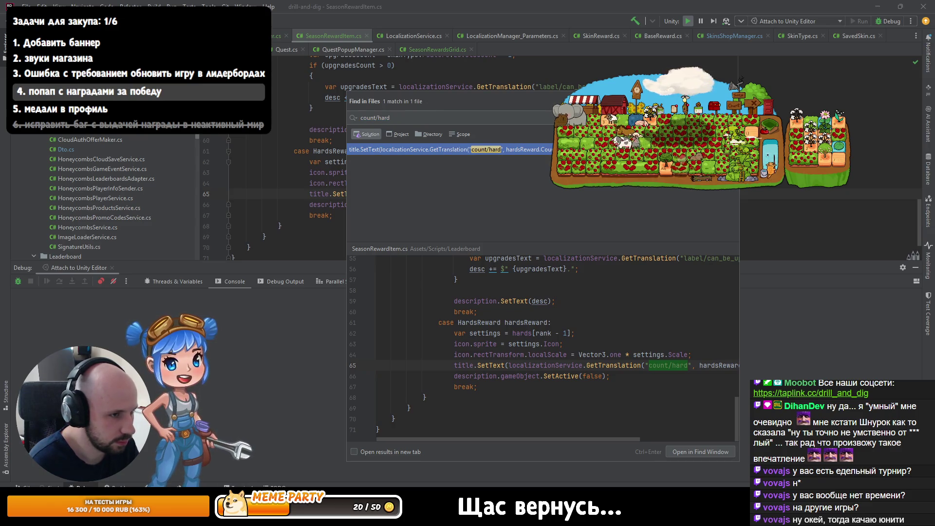
click(455, 134)
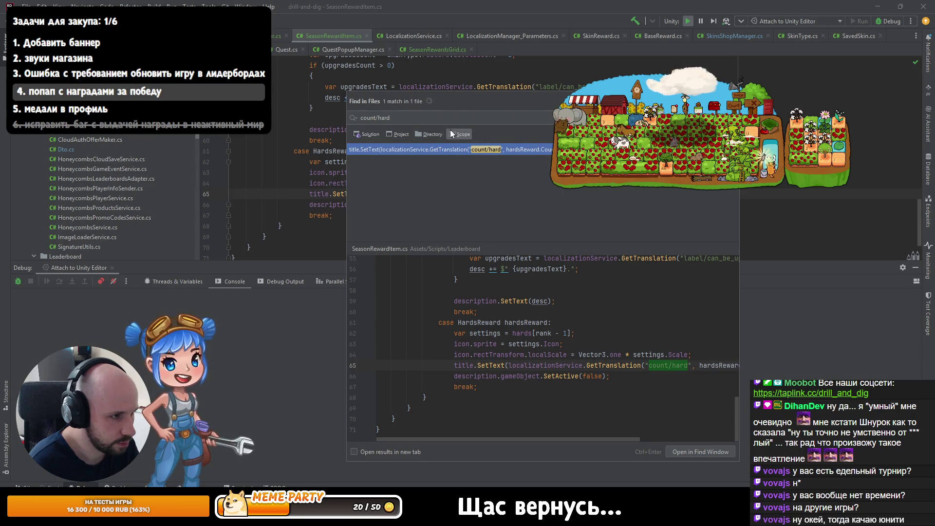
key(BackSpace)
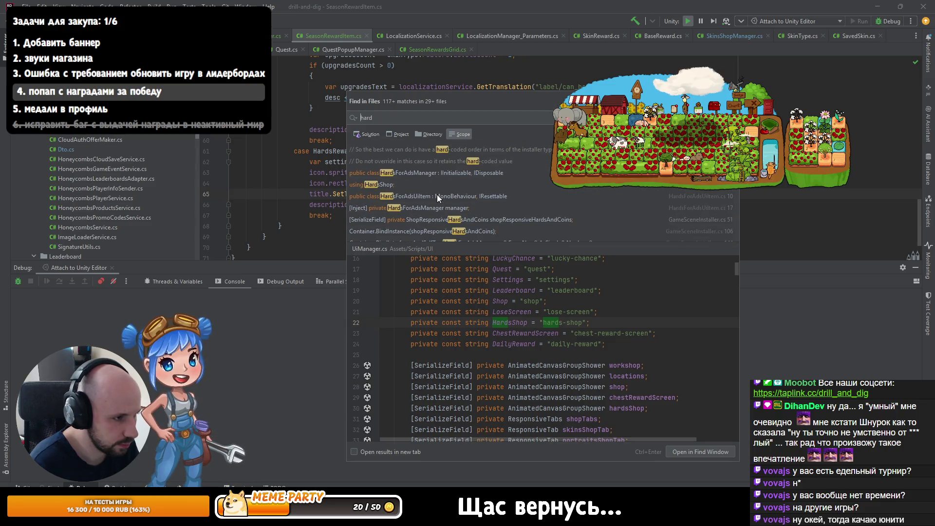
key(alt+Tab)
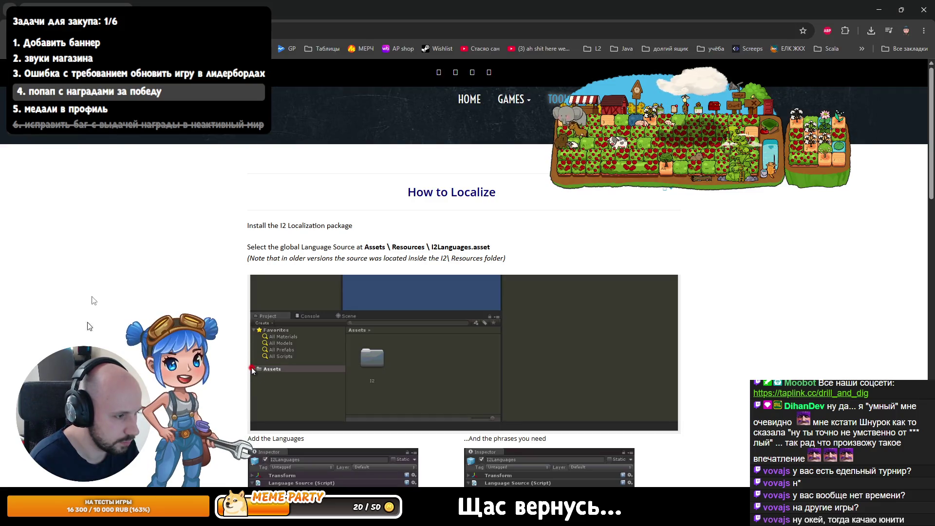
- Follow the Documentation link on the How to Localize page to the full I2 Localization manual
scroll(561, 462, down, 3)
scroll(280, 197, up, 3)
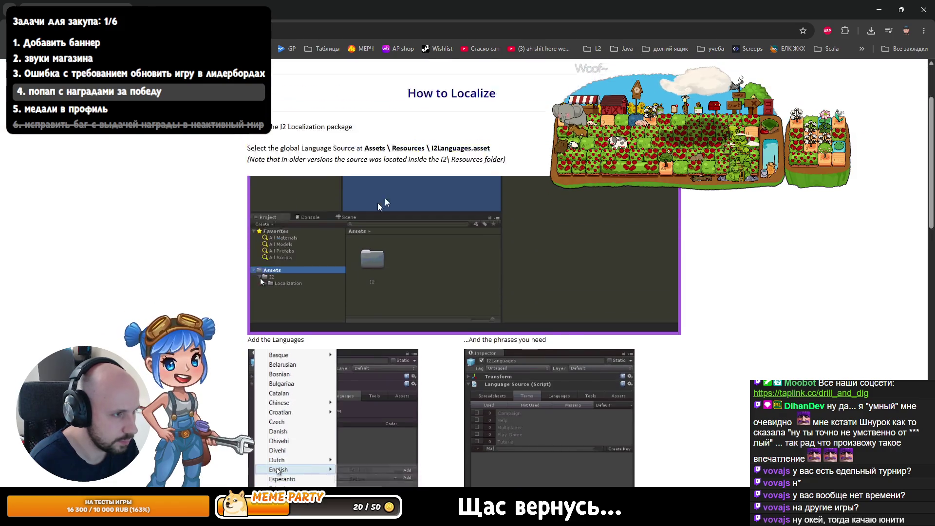
scroll(670, 192, down, 4)
scroll(544, 216, down, 10)
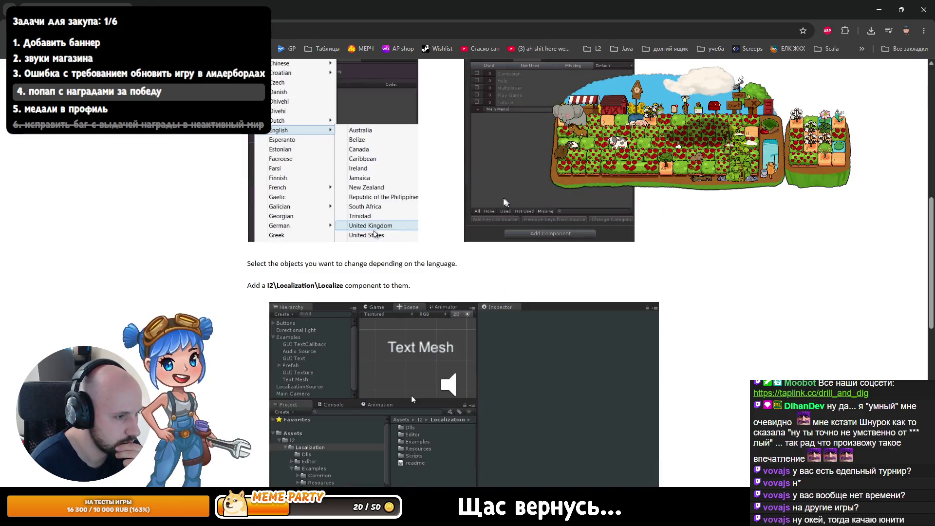
click(454, 308)
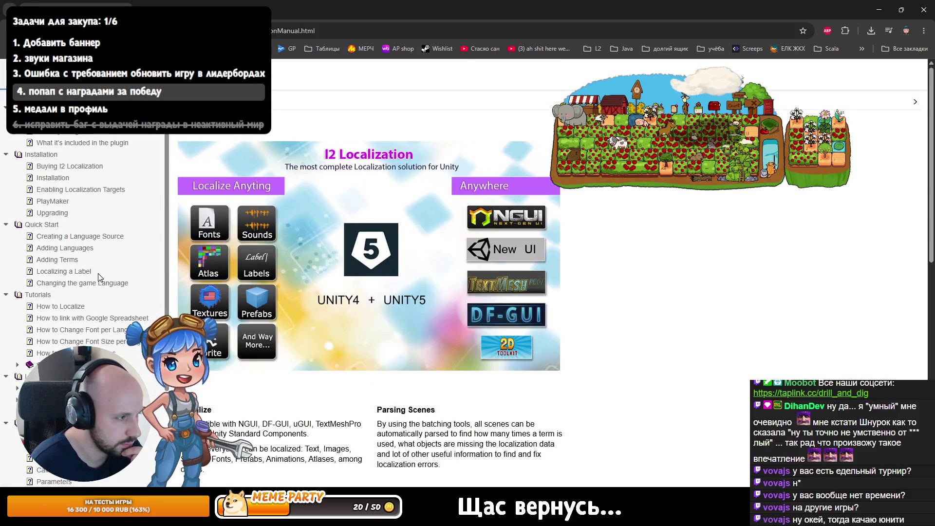
scroll(72, 193, down, 3)
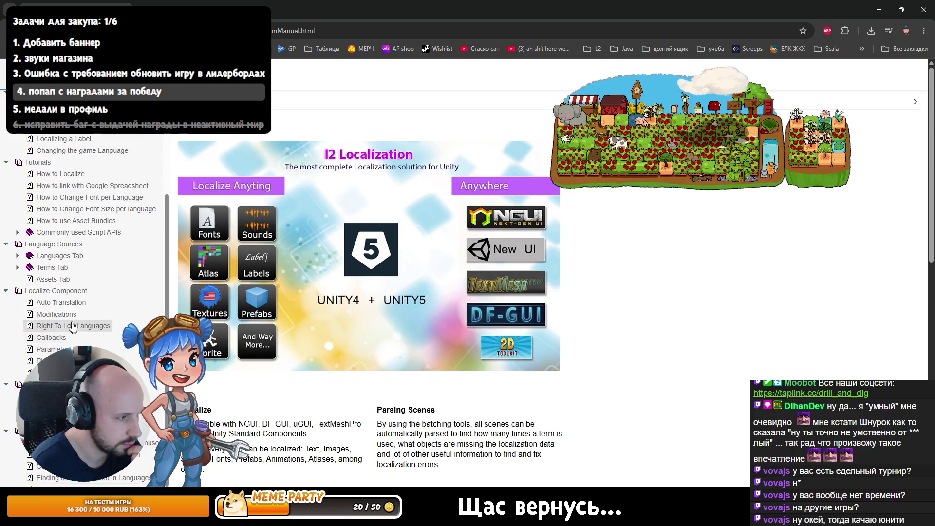
scroll(63, 272, up, 3)
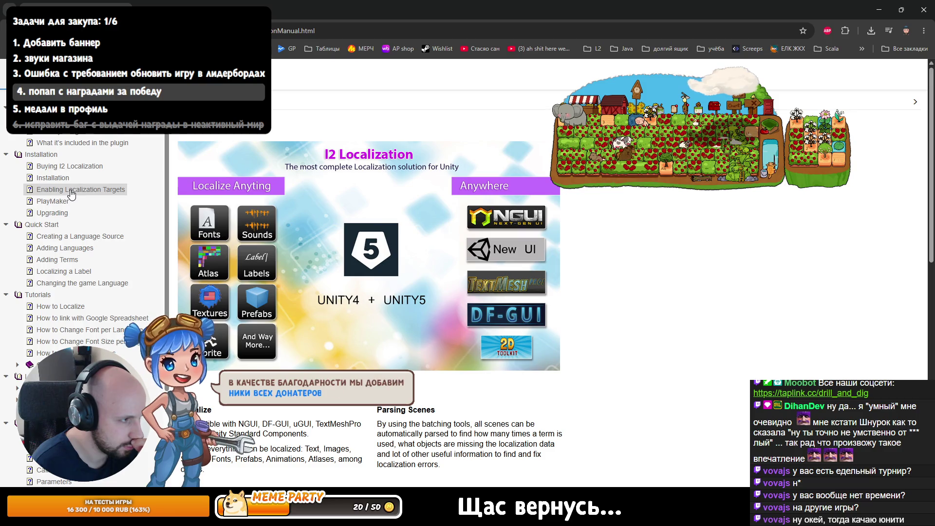
- Read the Enabling Localization Targets article, then go to the Plurals page under Localize Component
click(72, 190)
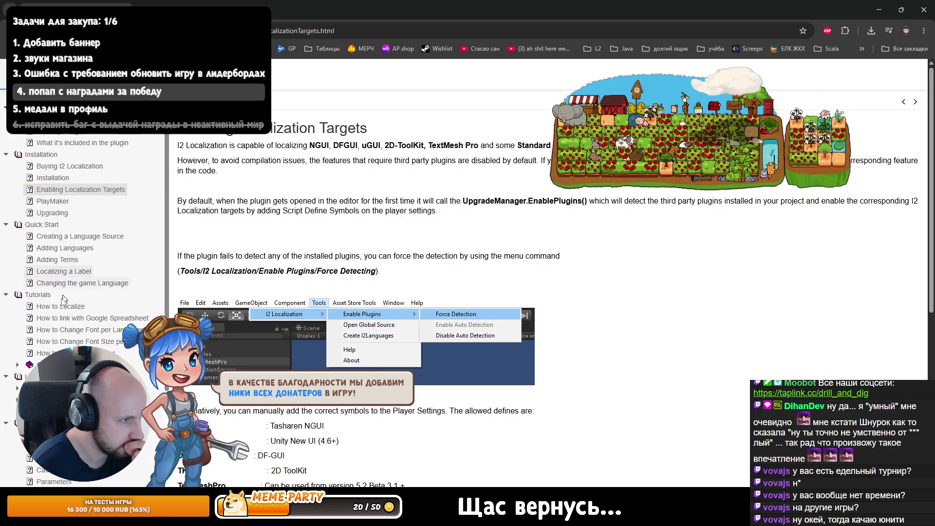
scroll(97, 273, down, 3)
scroll(341, 292, down, 6)
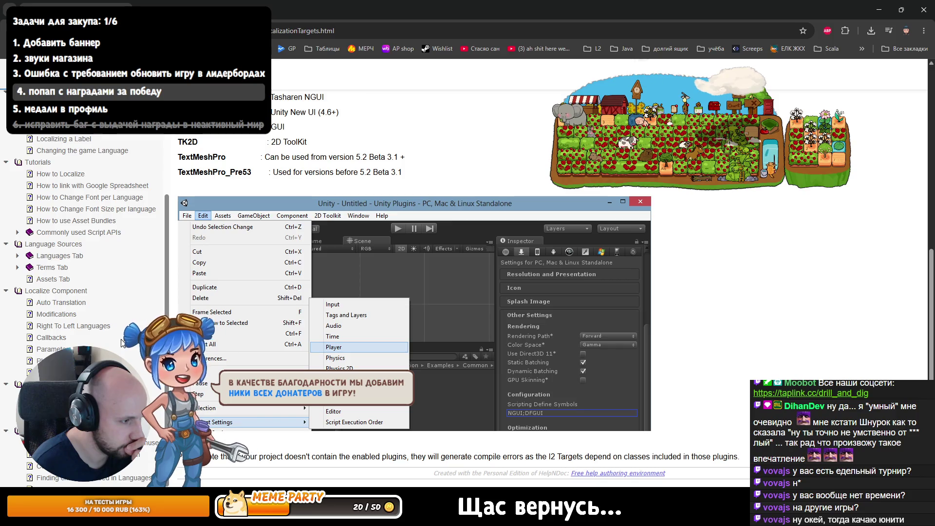
scroll(276, 359, up, 2)
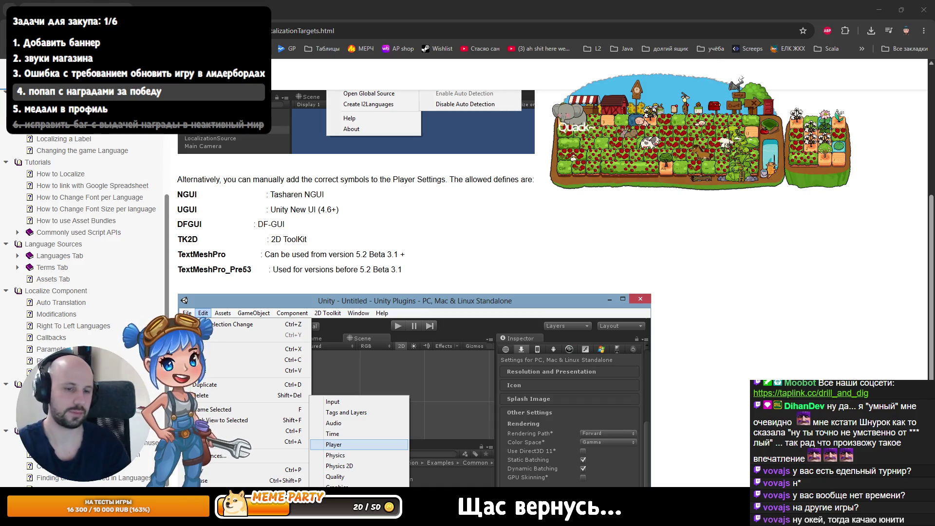
scroll(507, 199, down, 2)
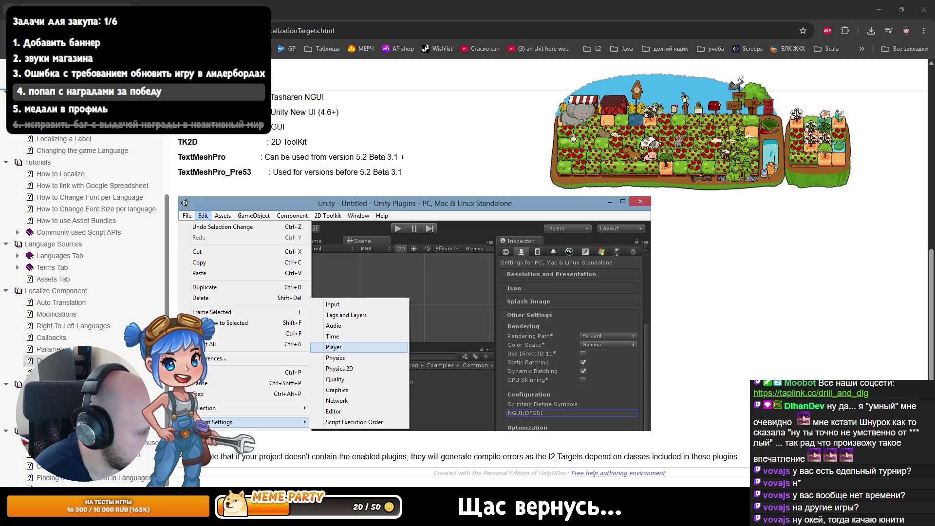
click(51, 349)
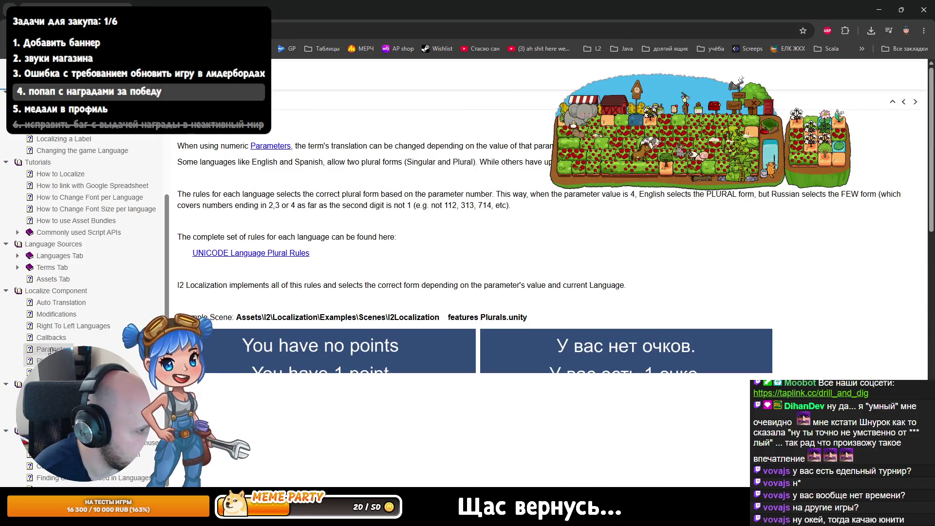
scroll(344, 355, down, 10)
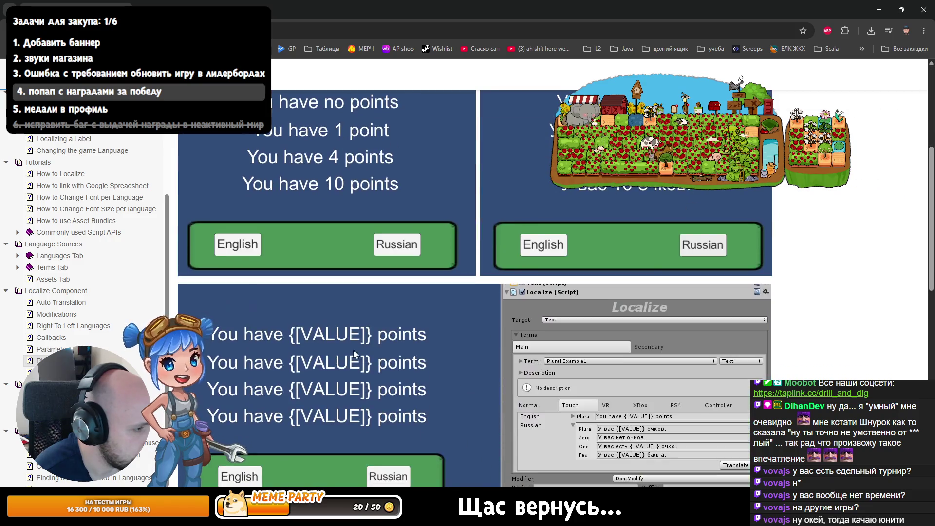
scroll(340, 351, down, 7)
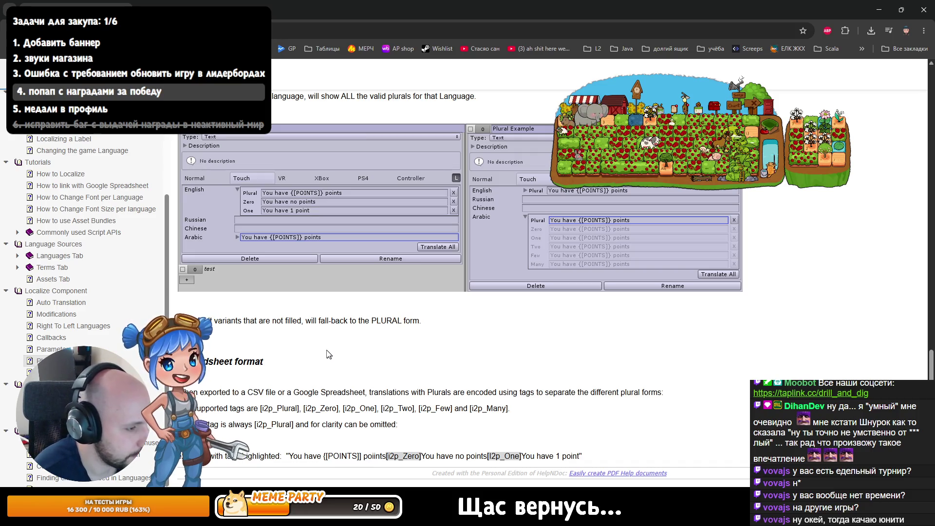
scroll(326, 354, up, 7)
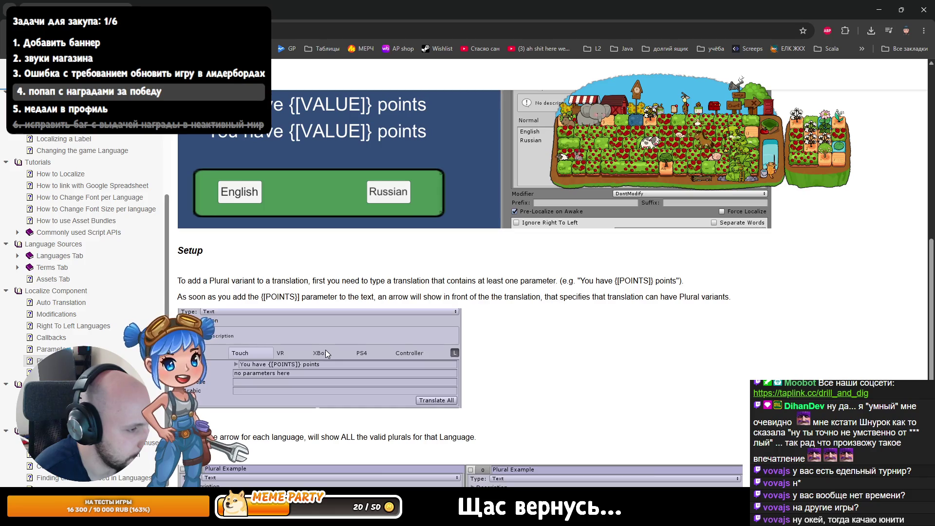
scroll(325, 349, up, 10)
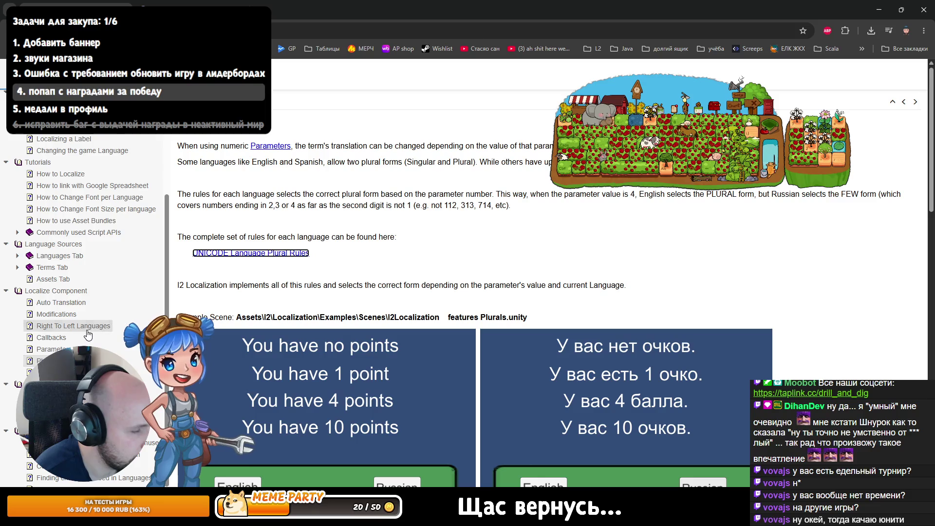
click(57, 349)
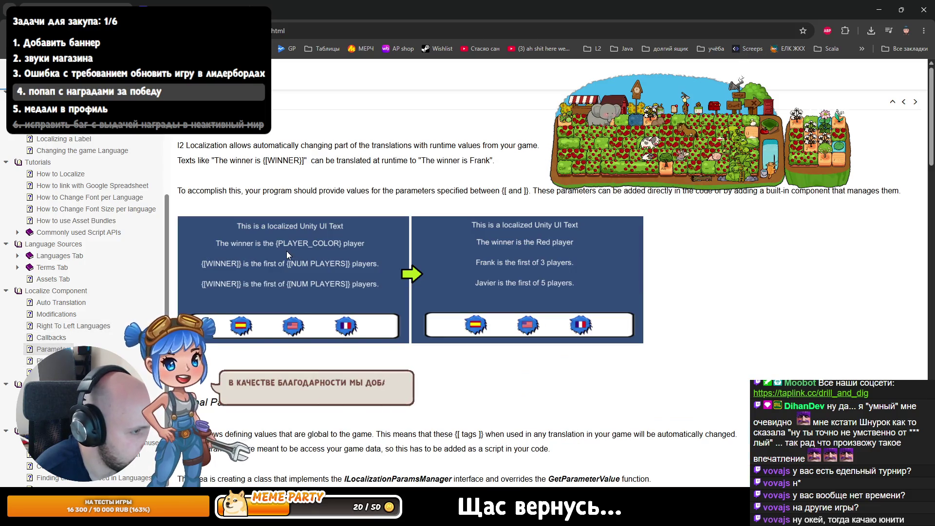
scroll(287, 251, down, 2)
scroll(287, 254, down, 4)
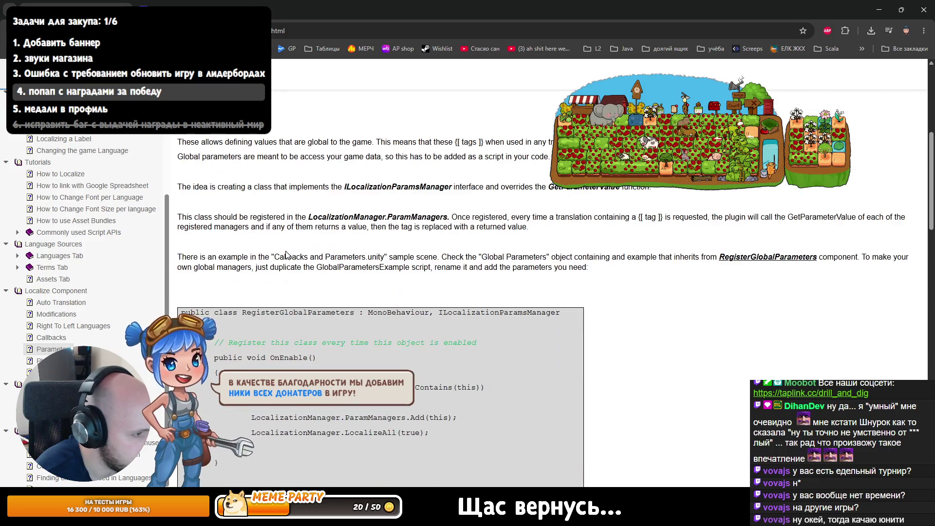
scroll(287, 254, down, 10)
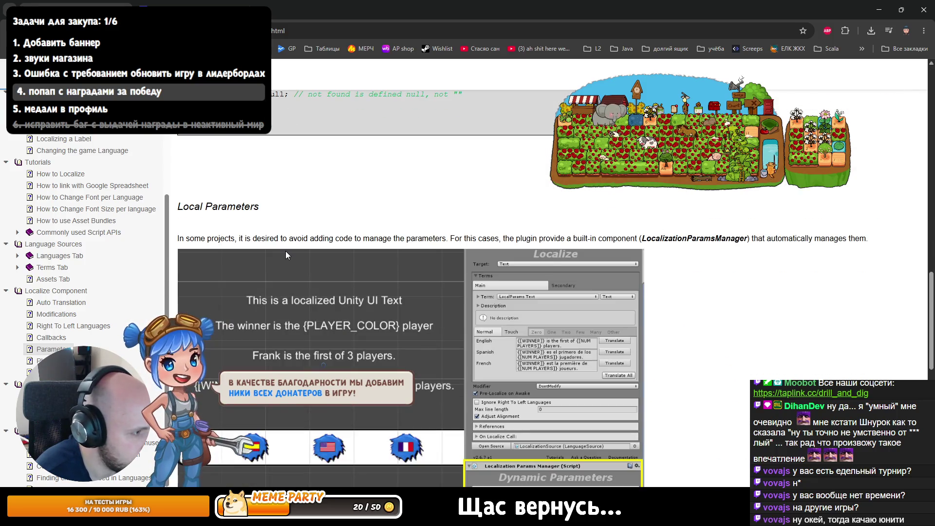
scroll(287, 254, down, 6)
scroll(288, 255, down, 5)
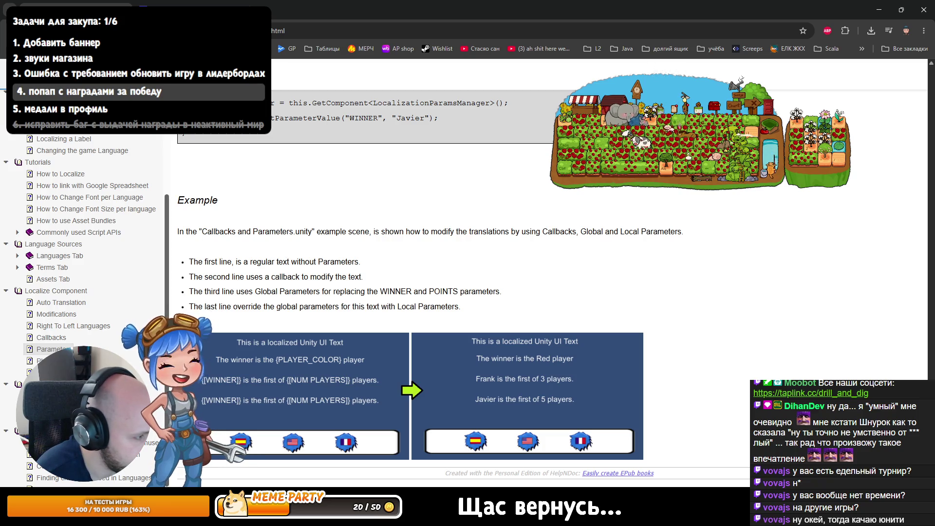
click(46, 361)
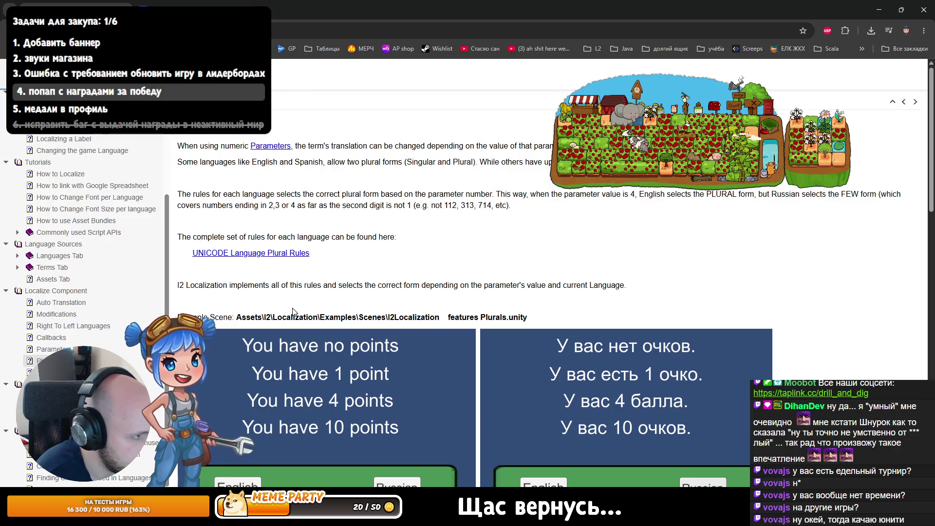
click(271, 146)
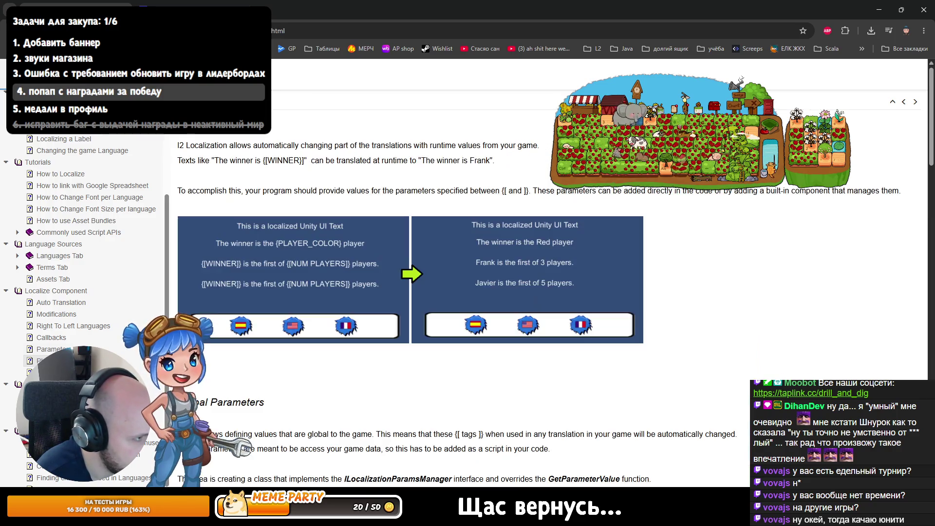
scroll(250, 173, down, 7)
scroll(250, 185, down, 15)
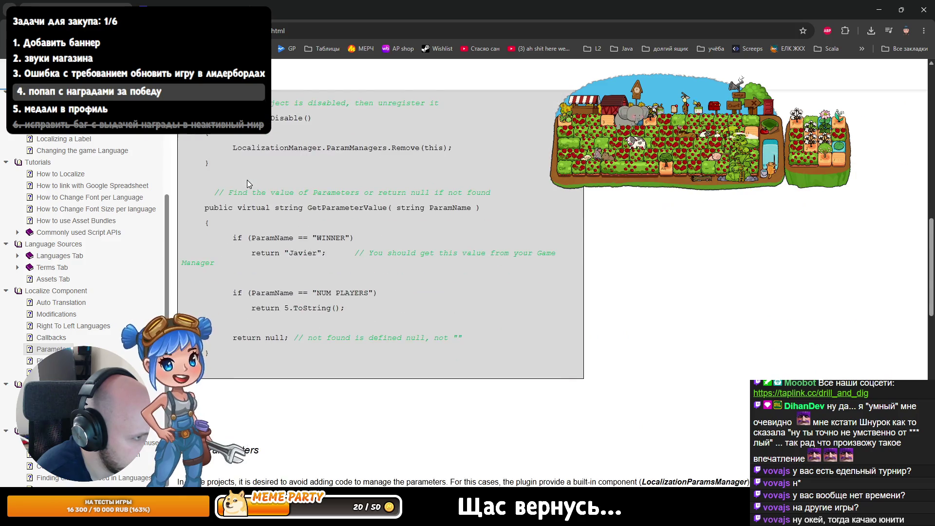
scroll(248, 195, down, 5)
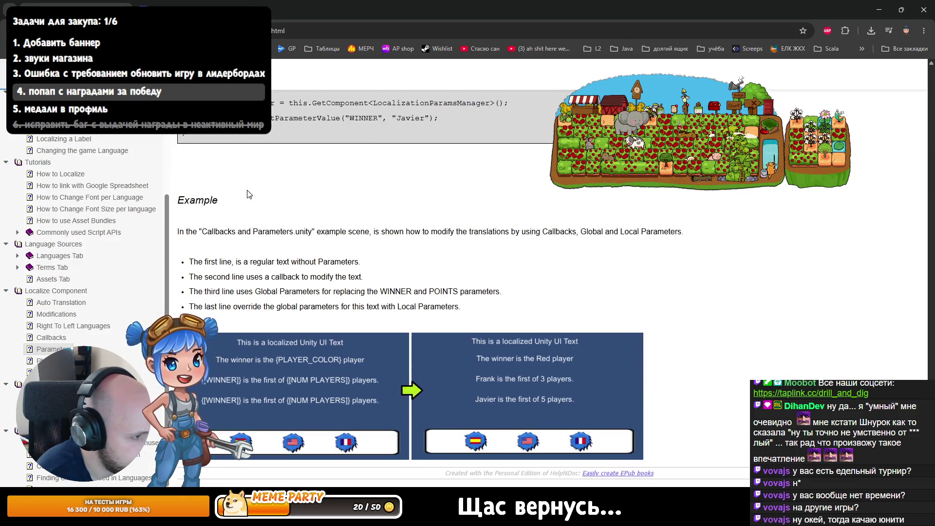
click(49, 360)
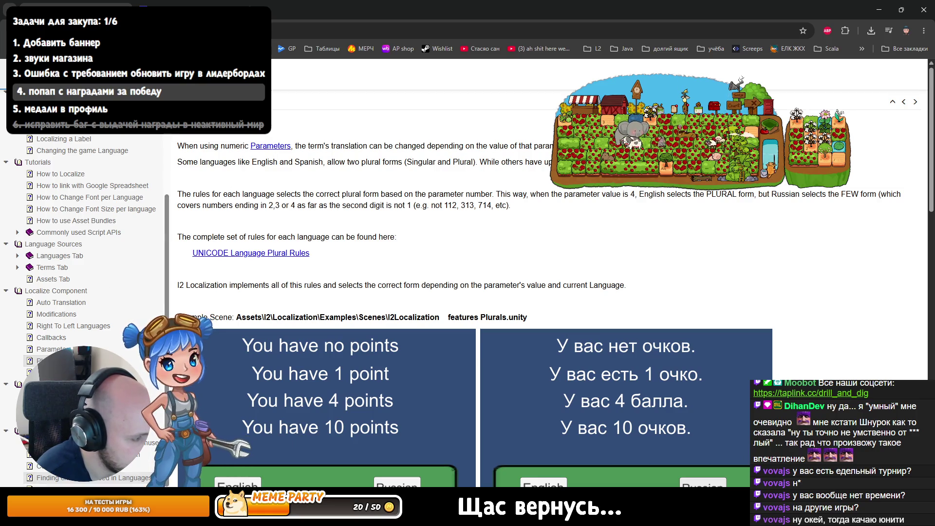
key(alt+Tab)
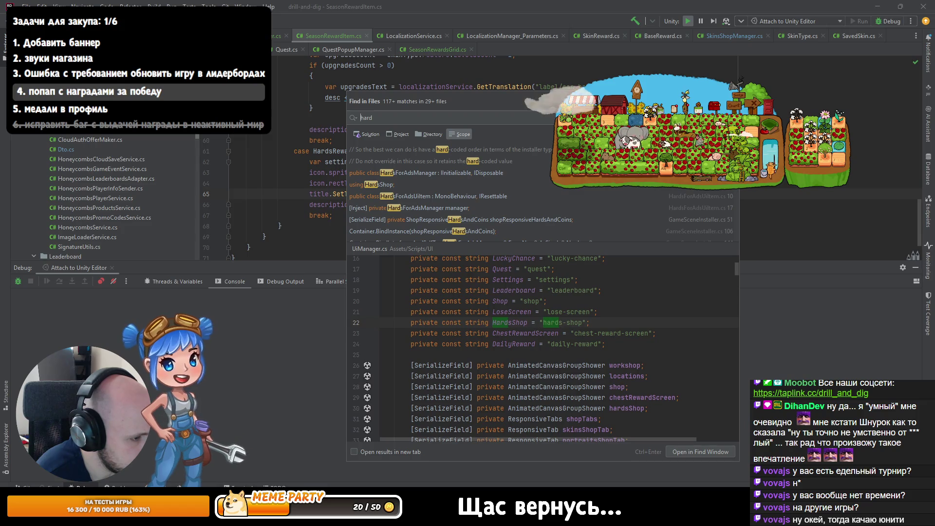
- Glance at the reward popup in Unity's Game view, then open a blank Chrome tab
key(alt+Tab)
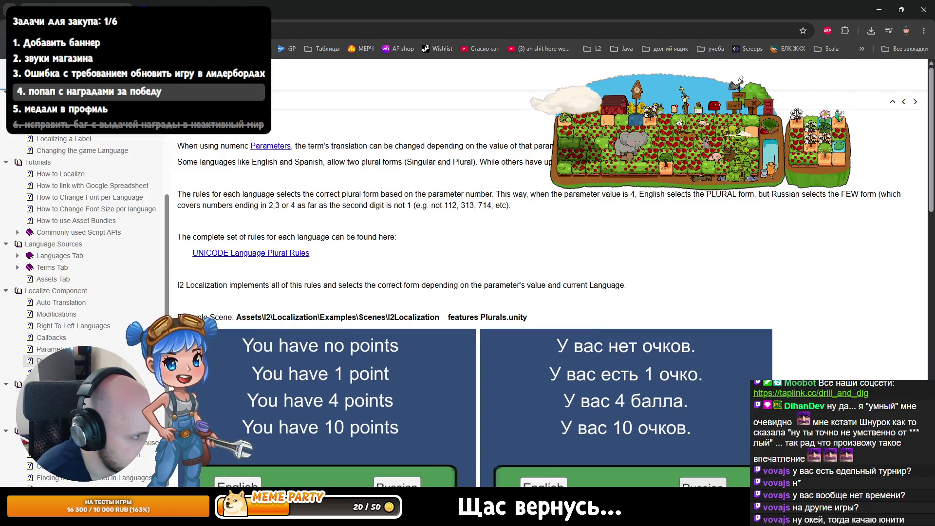
key(alt+Tab)
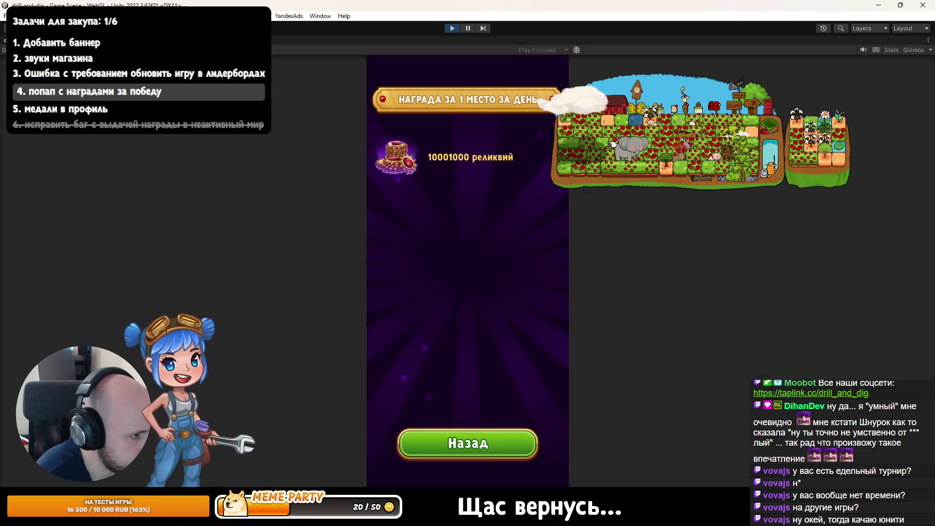
key(alt+Tab)
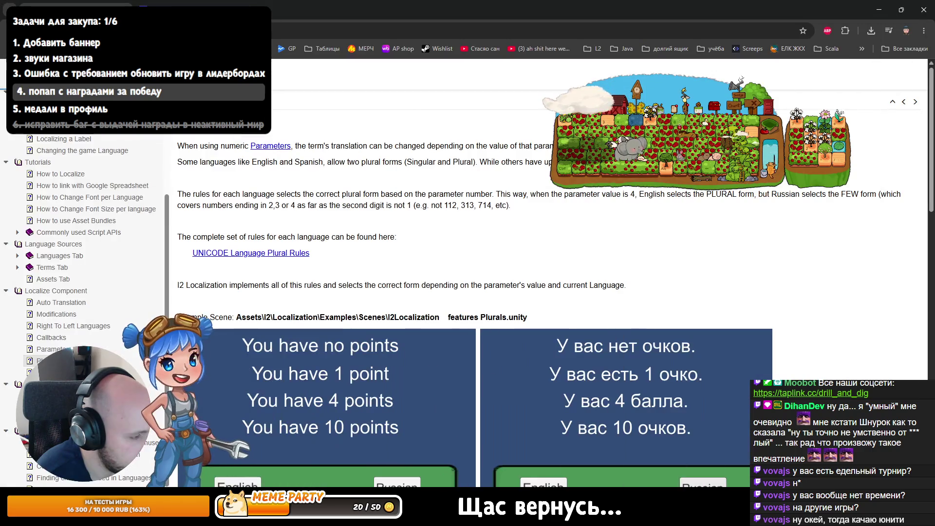
click(257, 10)
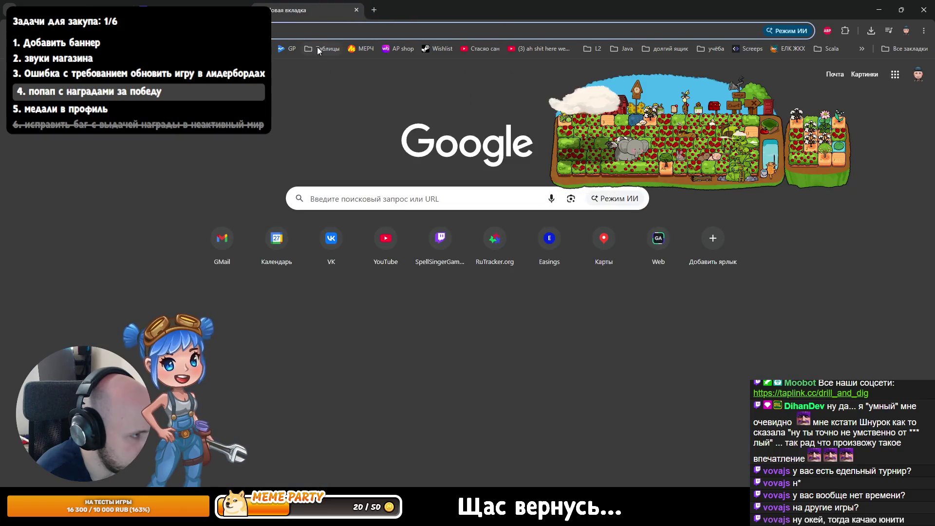
- Open the 01 Desert spreadsheet from the Таблицы bookmarks and browse its sheets
click(321, 48)
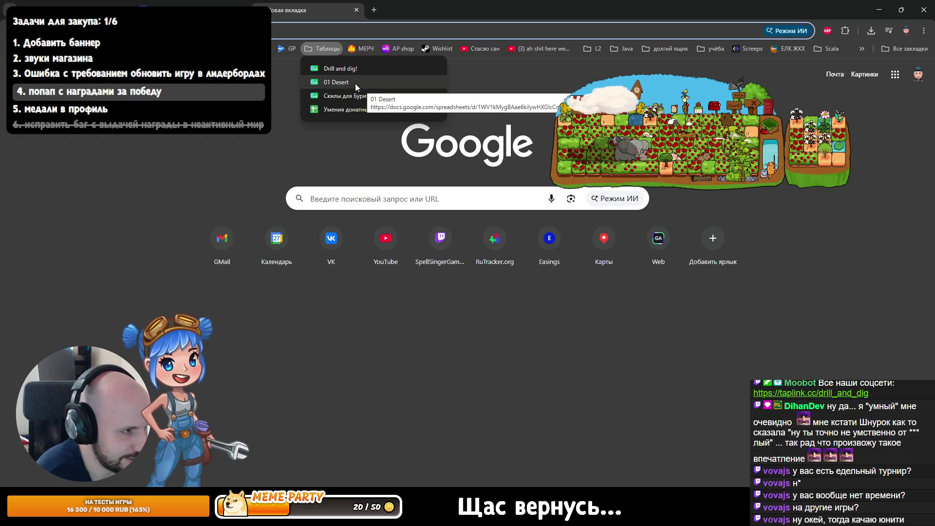
click(326, 81)
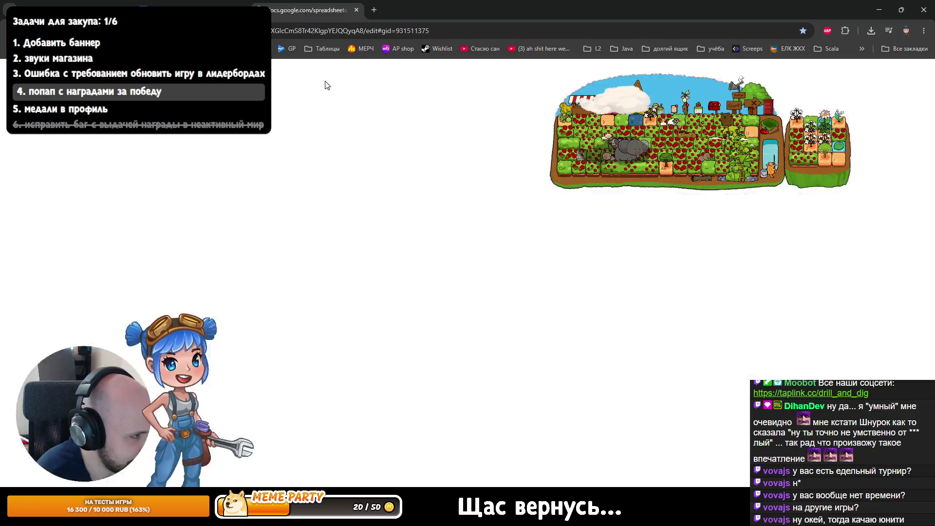
scroll(262, 336, down, 15)
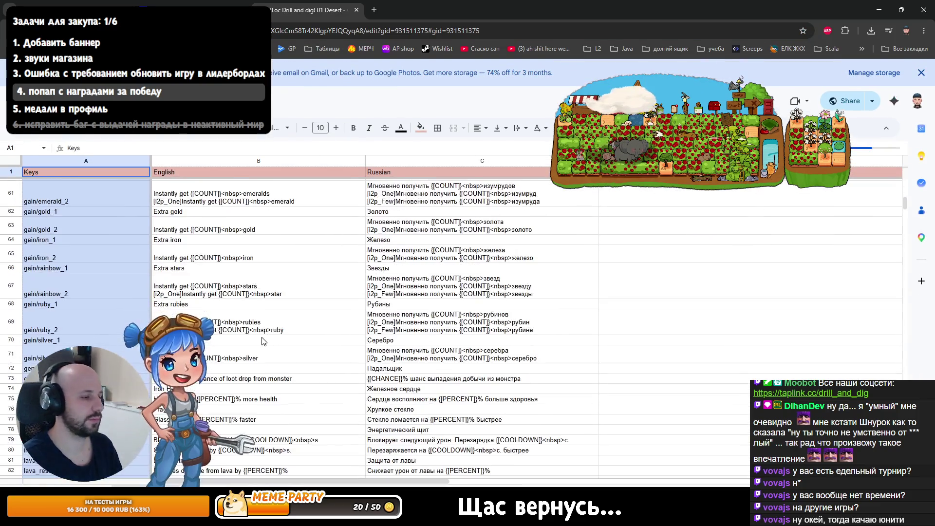
key(ctrl+Page_Up)
key(ctrl+Page_Up)
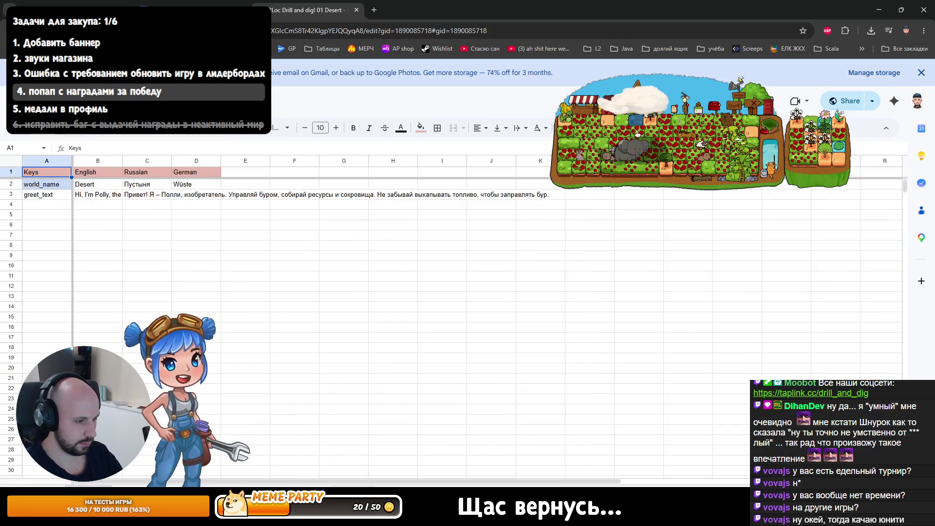
key(ctrl+Page_Up)
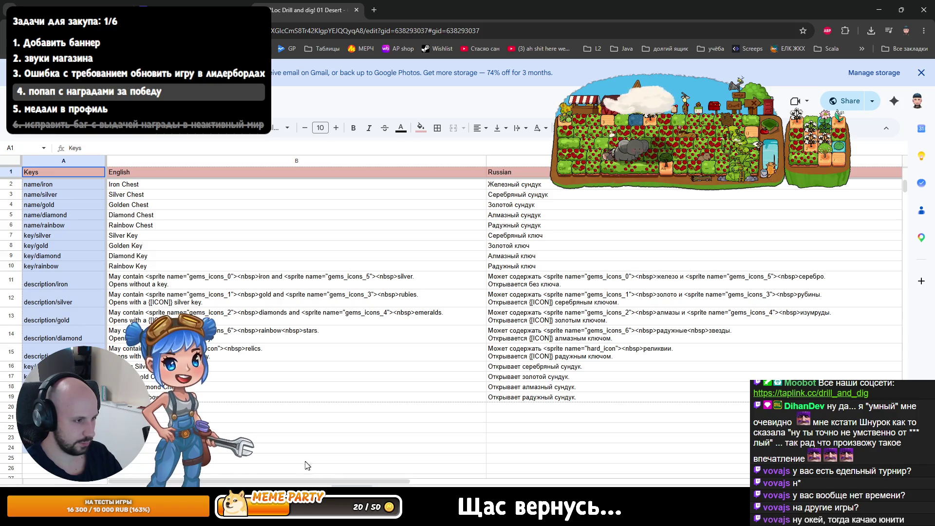
key(ctrl+Page_Up)
key(ctrl+Page_Up)
key(ctrl+Page_Up)
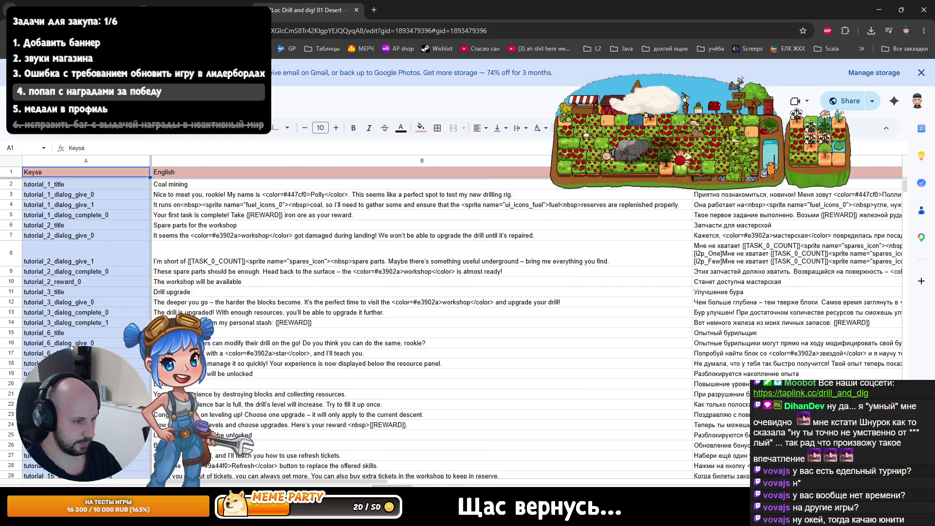
scroll(335, 419, down, 5)
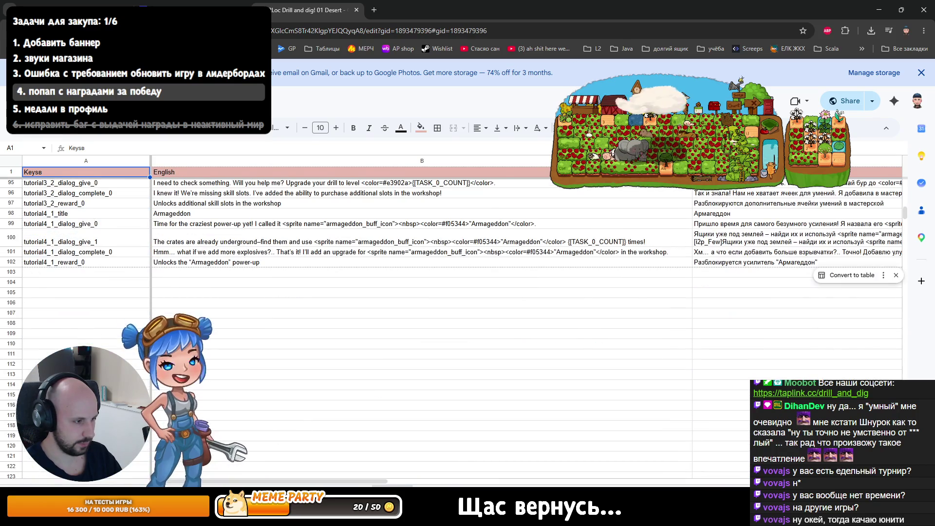
key(ctrl+Page_Up)
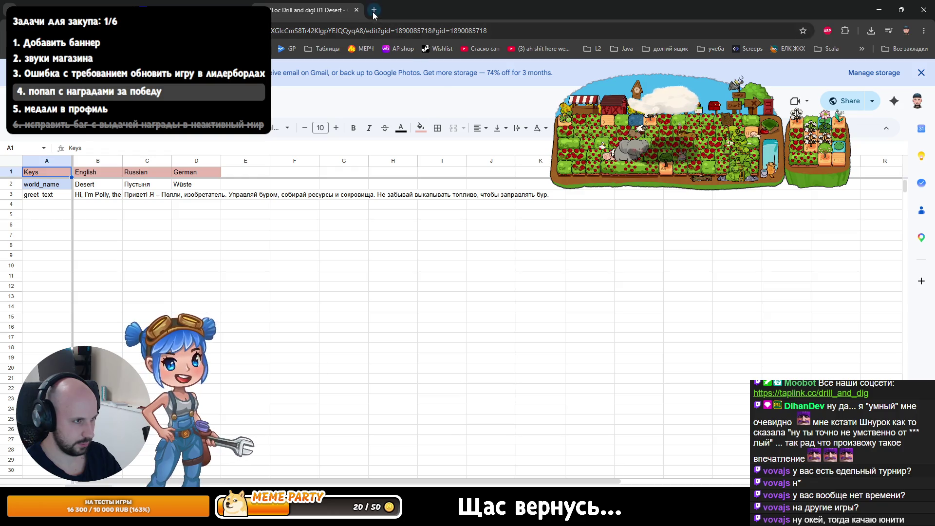
- Open the I2Loc Drill and dig! Localization and 01 Desert spreadsheets in new tabs, then return to Rider
key(ctrl+t)
click(319, 48)
click(321, 69)
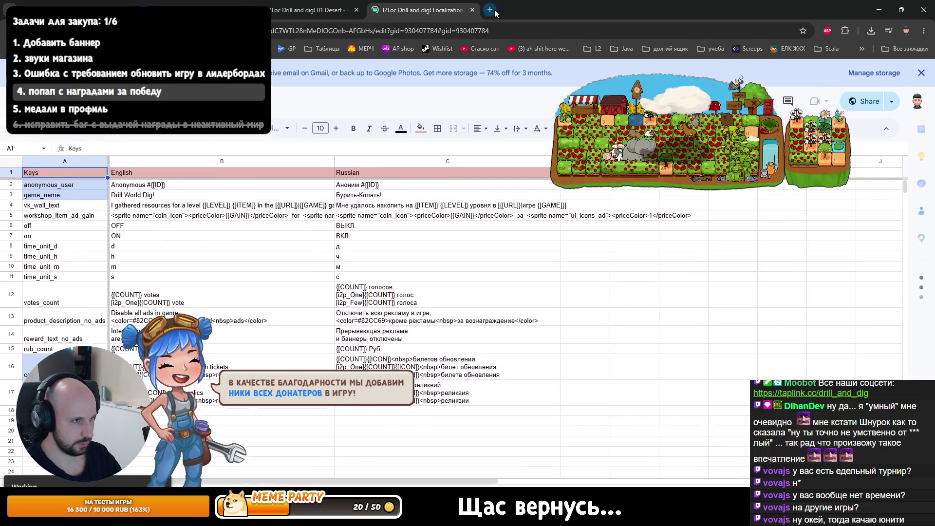
key(ctrl+t)
click(324, 48)
click(346, 83)
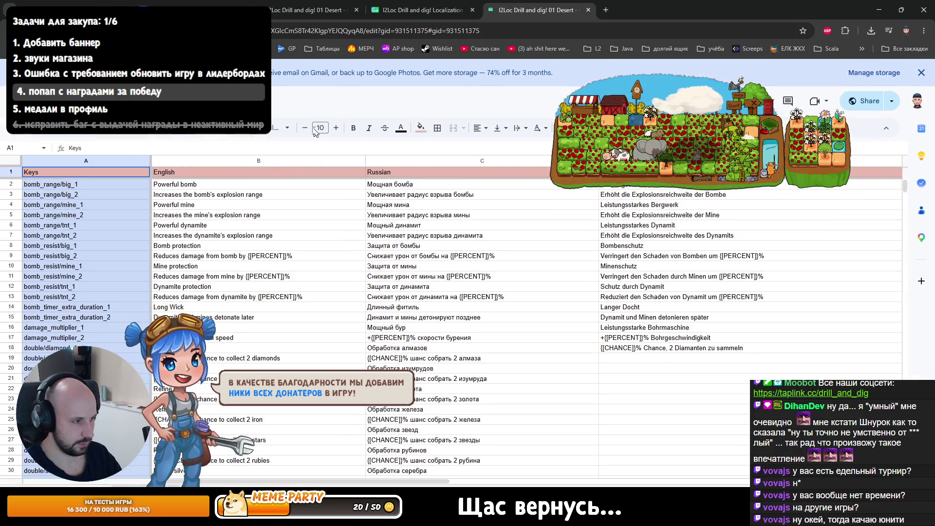
scroll(438, 292, down, 10)
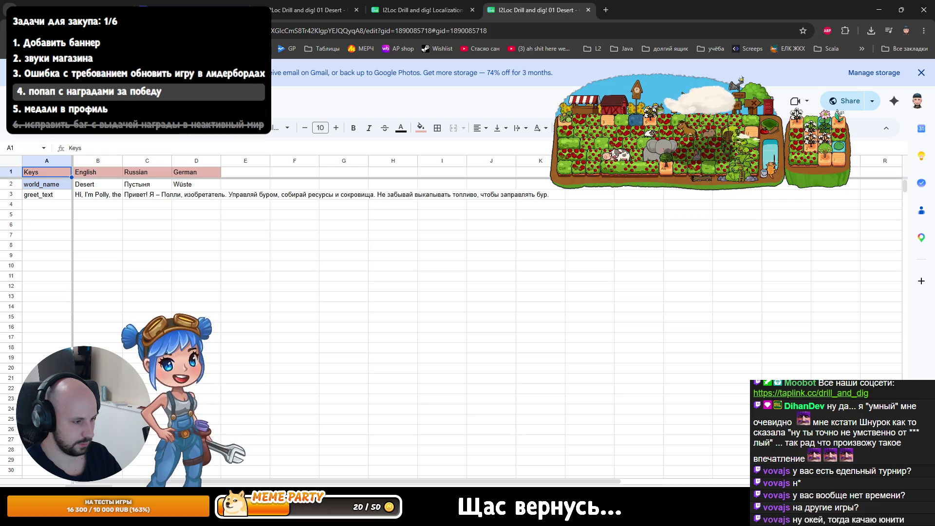
key(alt+Tab)
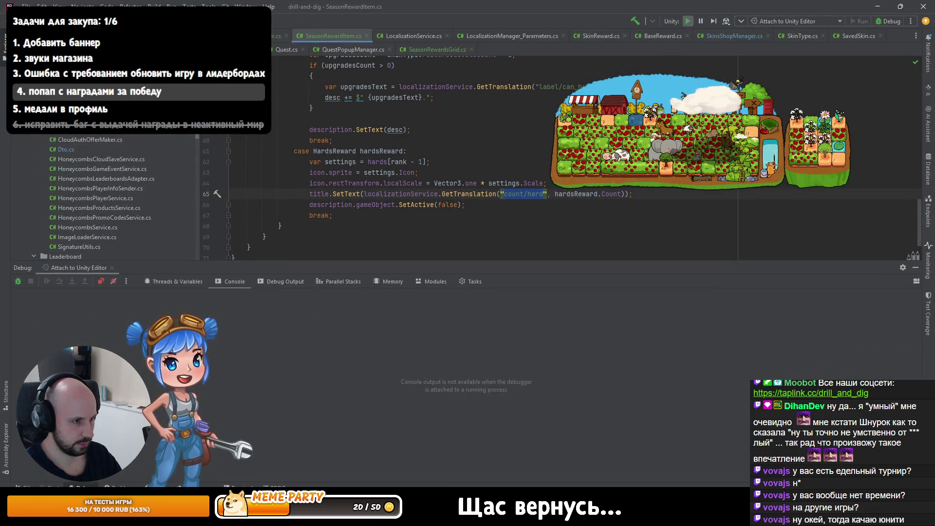
- Find and open the HardCoinType class through Ctrl+N with the query 'HarT'
double_click(535, 194)
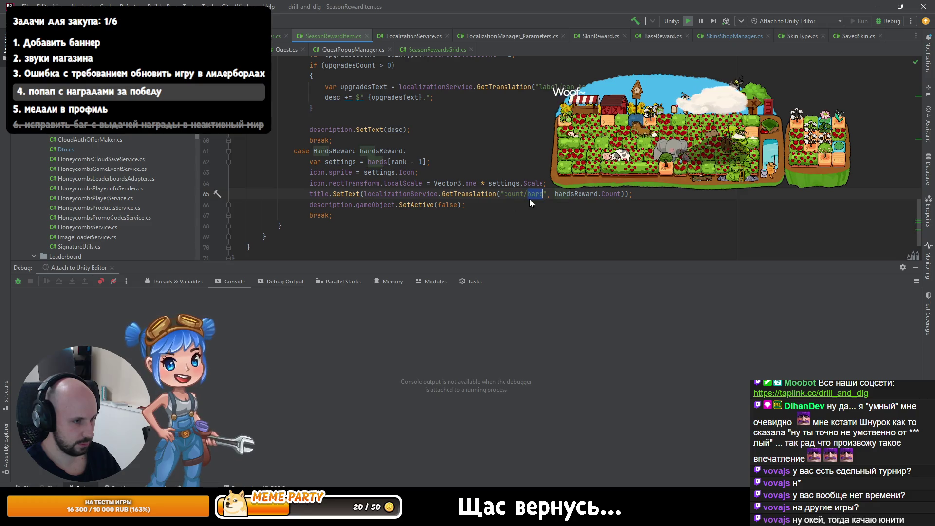
key(ctrl+n)
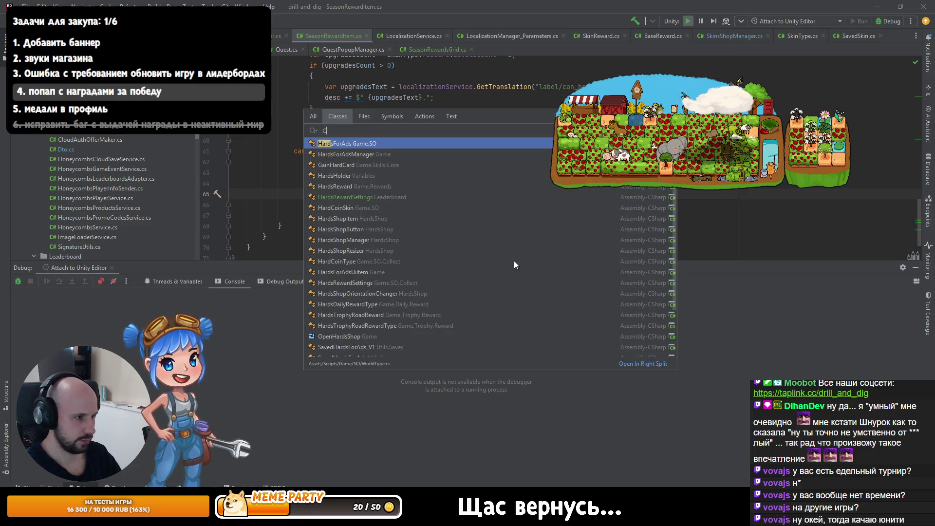
text(H)
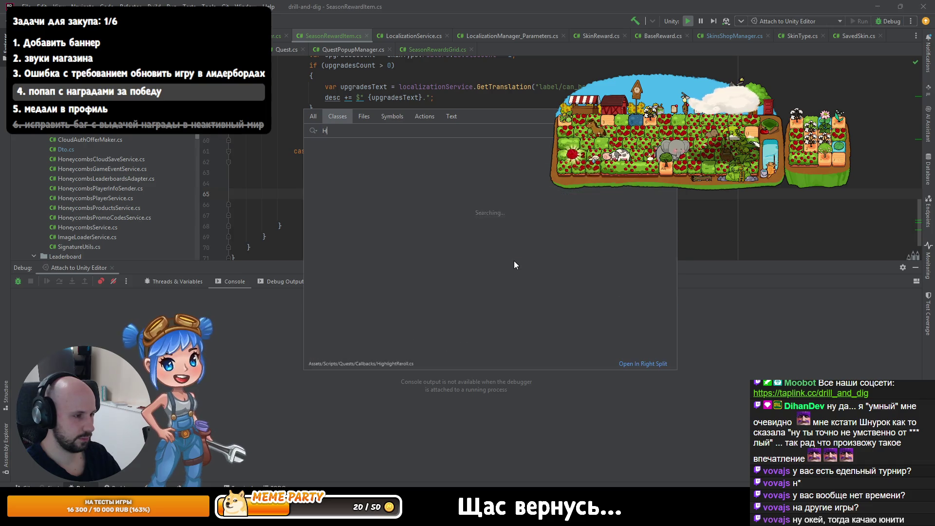
text(arT)
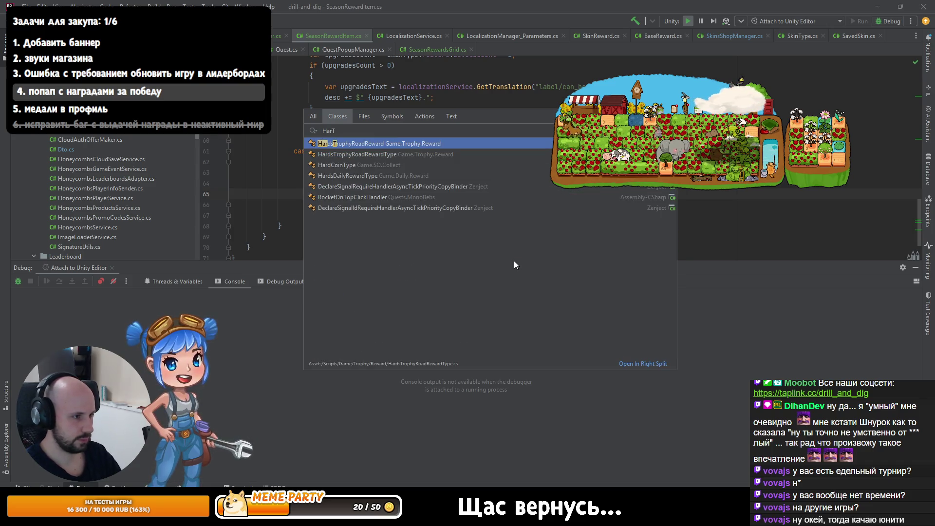
key(Down)
key(Down)
key(Return)
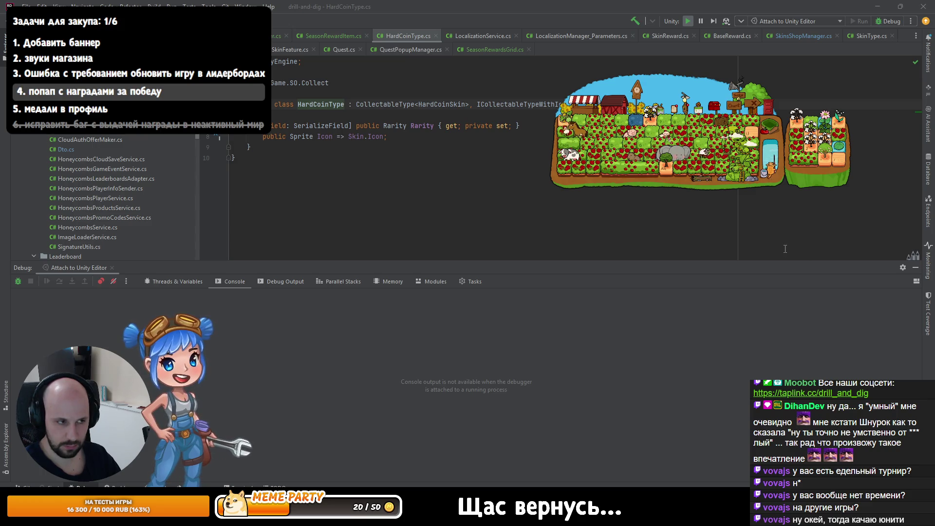
- Inspect HardCoinType's CollectableType base class declaration and return to HardCoinType
click(540, 156)
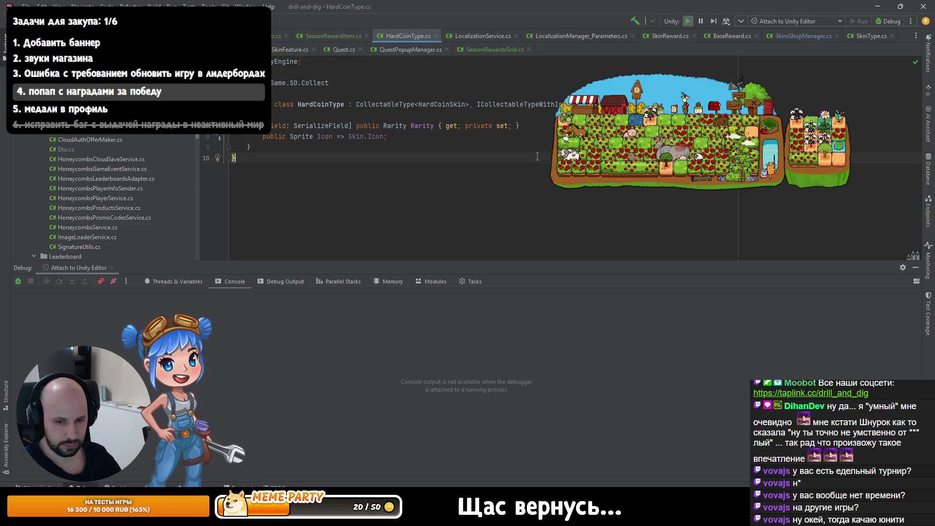
click(365, 137)
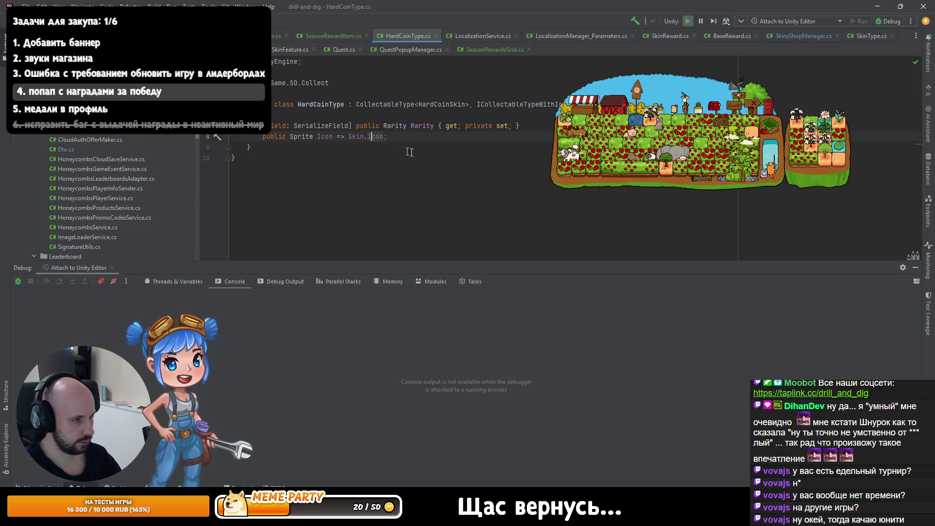
ctrl+click(378, 104)
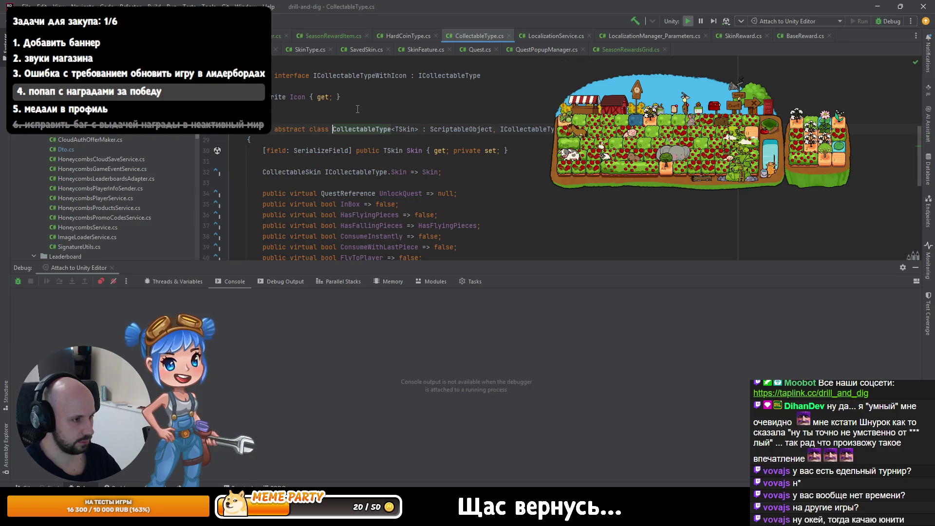
key(ctrl+minus)
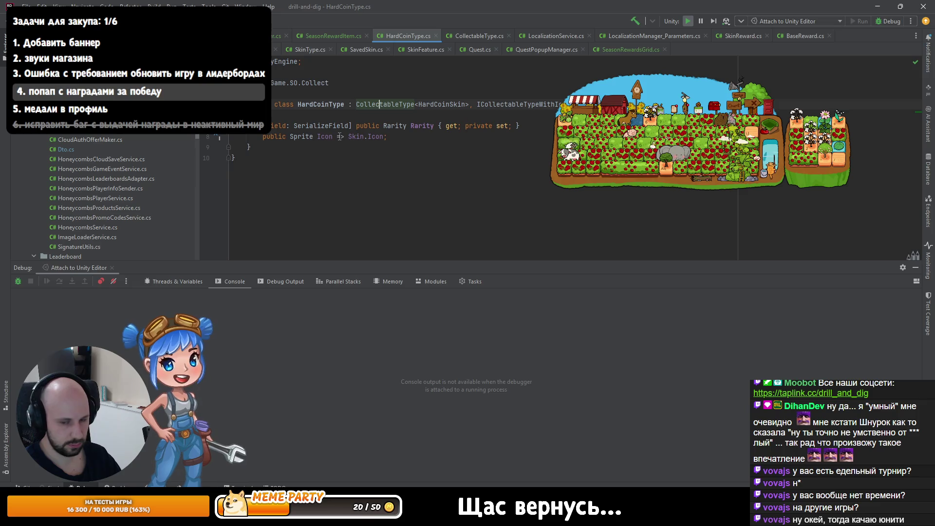
click(314, 105)
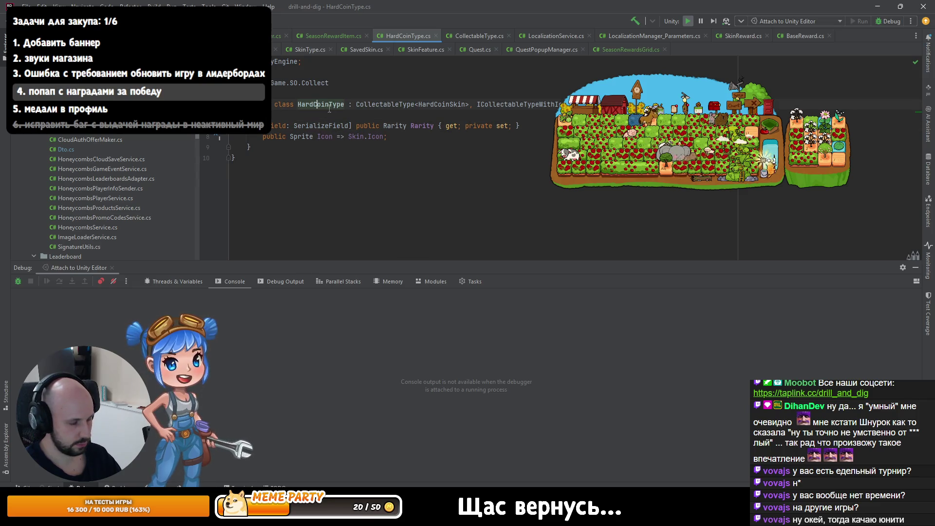
ctrl+click(376, 105)
key(ctrl+alt+Left)
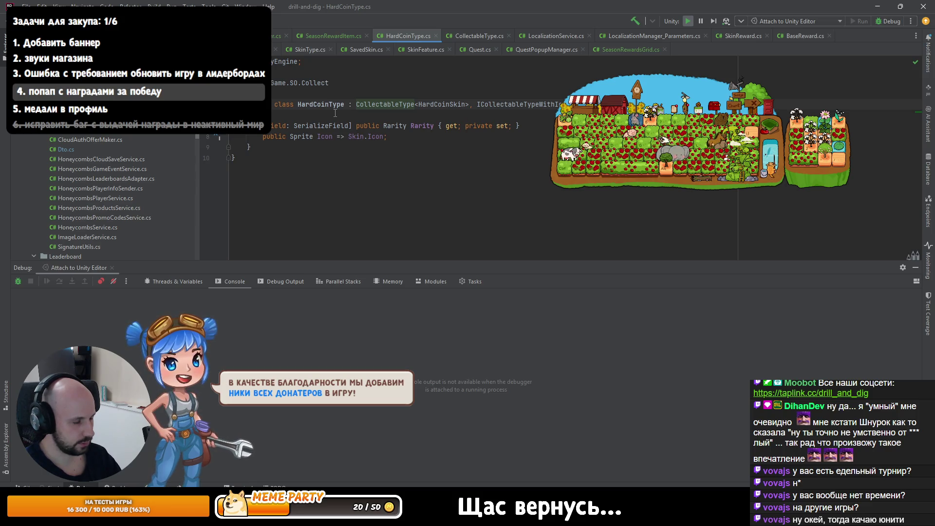
ctrl+click(407, 106)
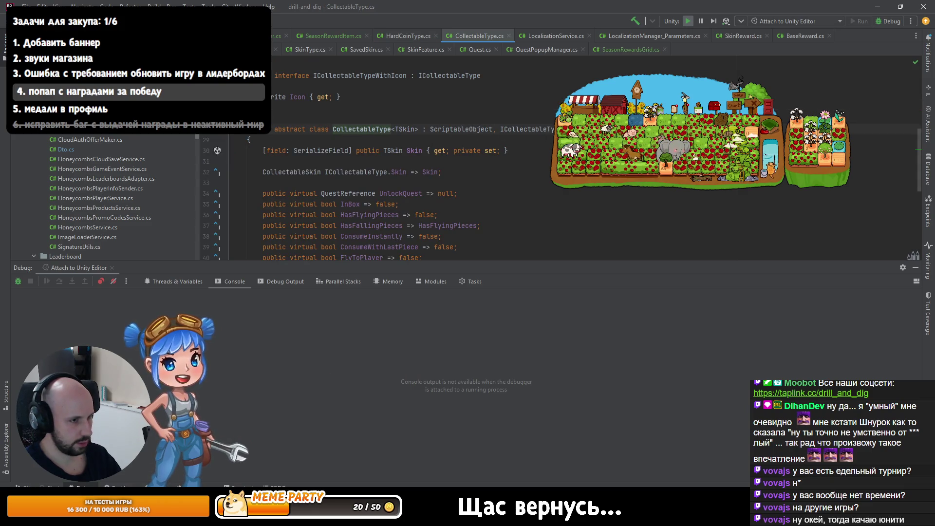
key(ctrl+minus)
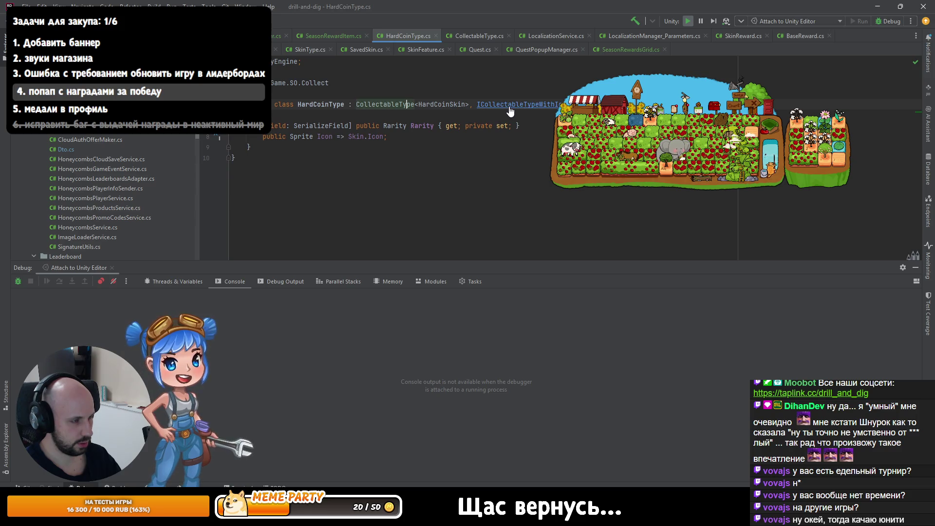
- Trace the skin's Term usages to DialogRewardService and review its COUNT and ICON parameter mapping
ctrl+click(509, 106)
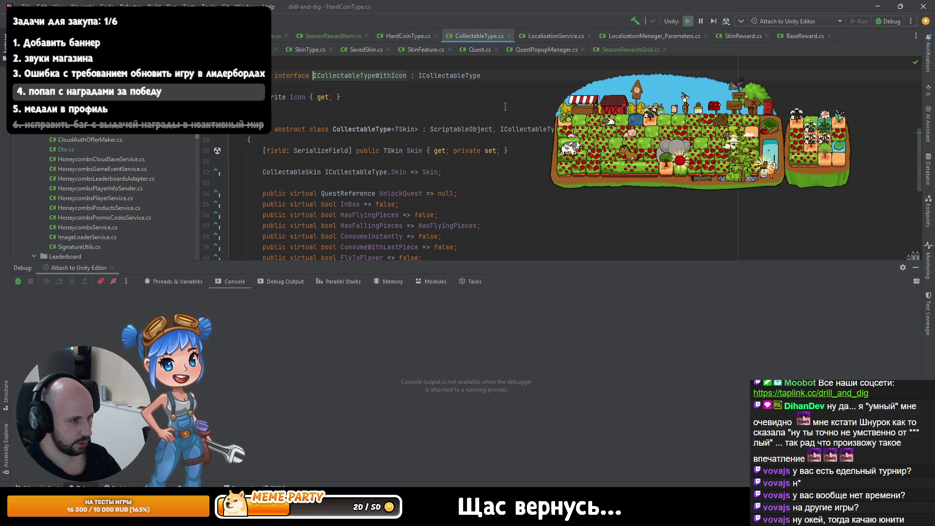
ctrl+click(392, 151)
ctrl+click(292, 172)
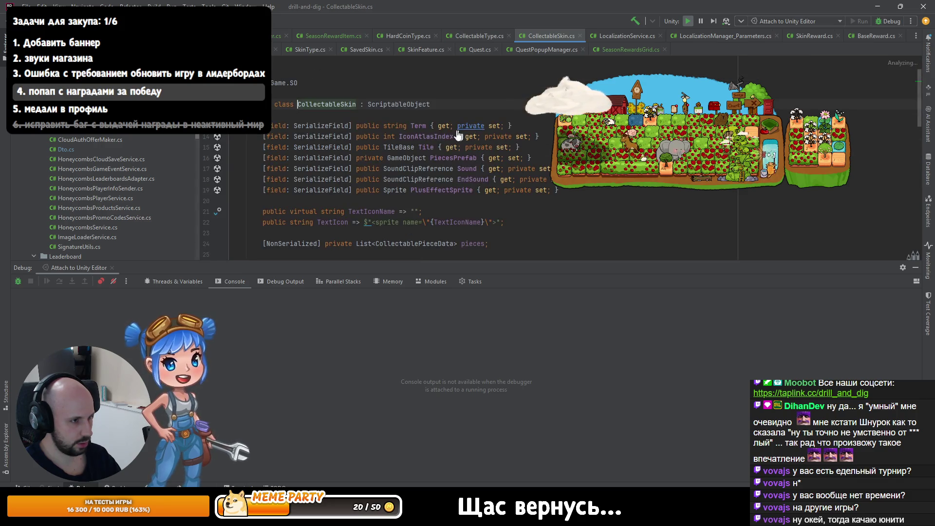
ctrl+click(447, 126)
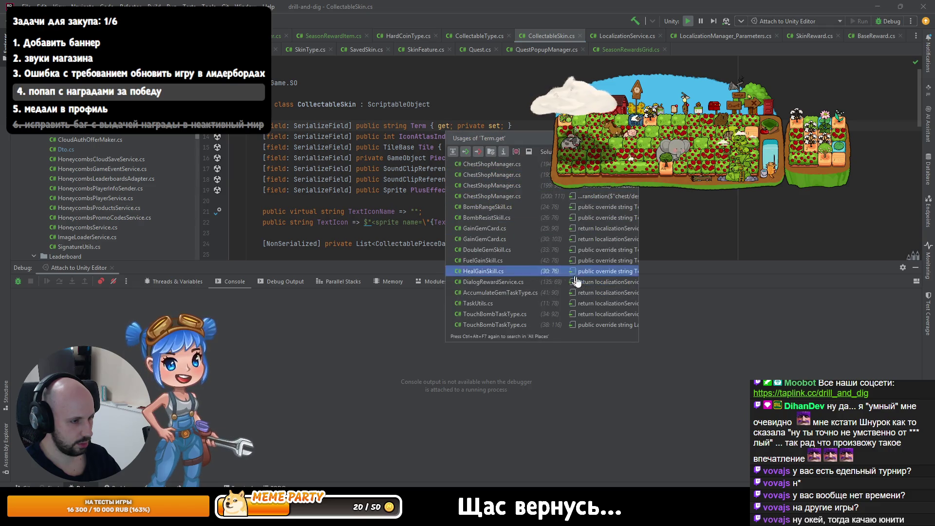
drag(637, 341, 802, 375)
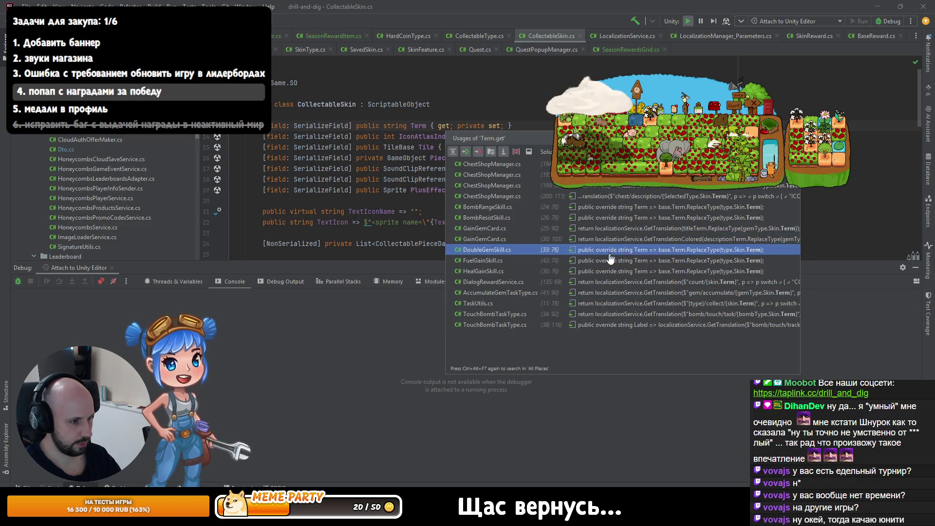
click(600, 281)
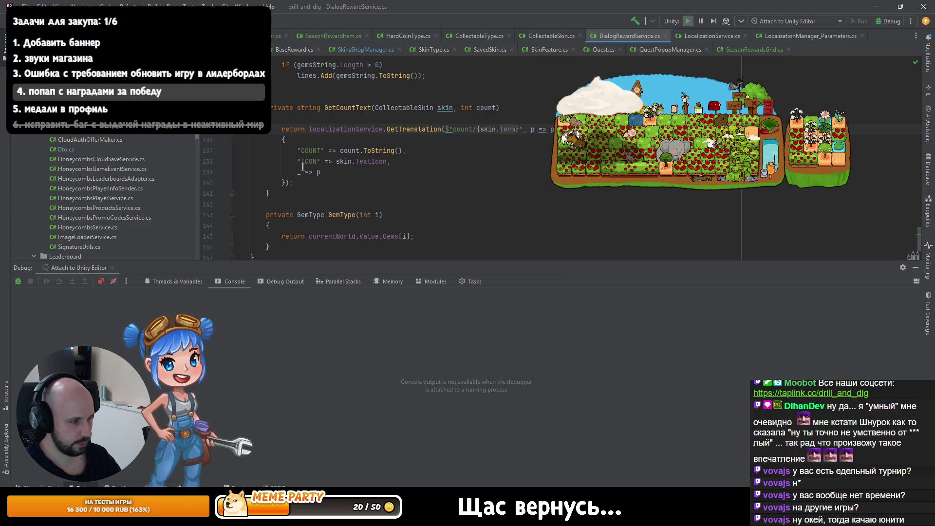
drag(290, 151, 371, 174)
drag(295, 161, 344, 161)
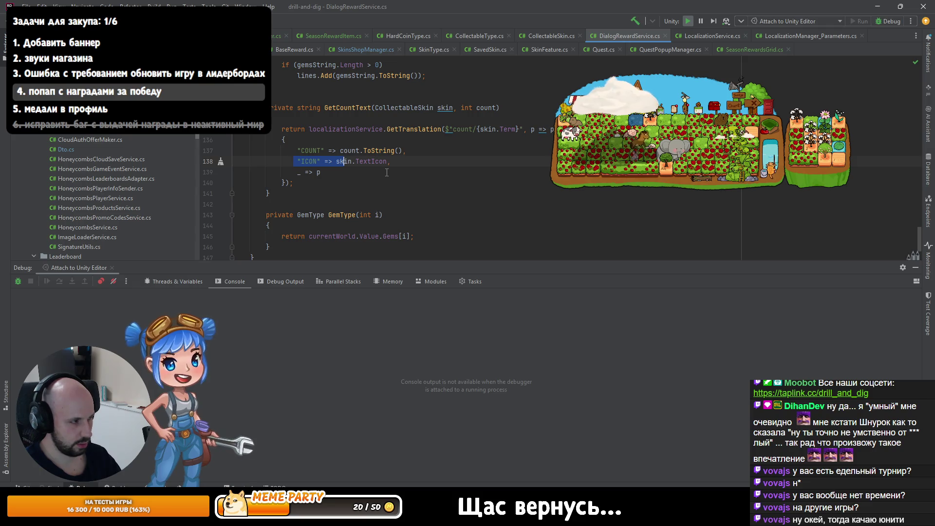
- Return to hardsReward.Count on line 65 of SeasonRewardItem.cs, then switch to the localization spreadsheet
key(alt+Left)
key(alt+Left)
key(alt+Left)
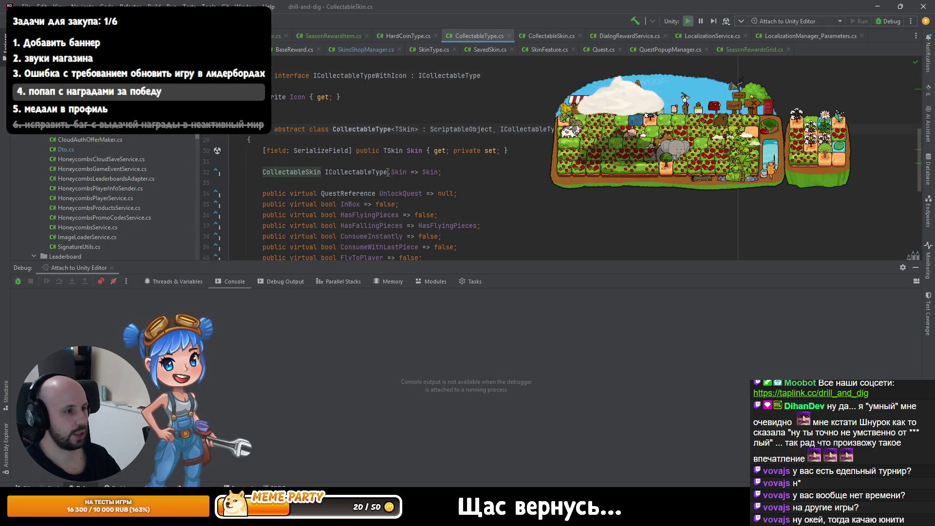
key(alt+Left)
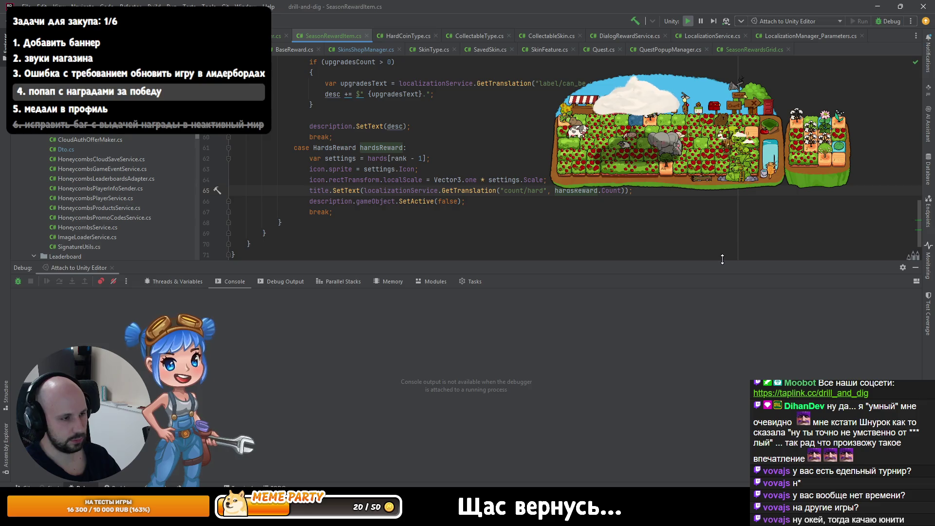
key(ctrl+w)
key(ctrl+w)
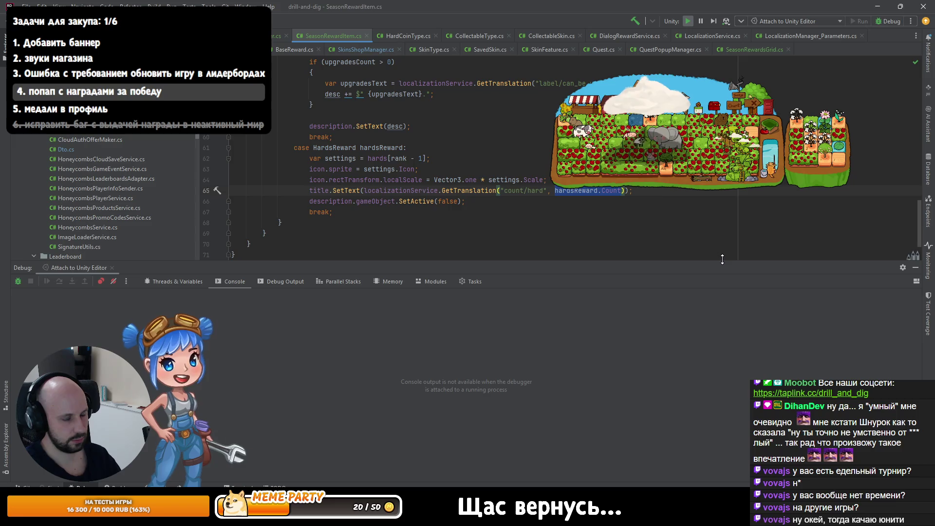
click(544, 190)
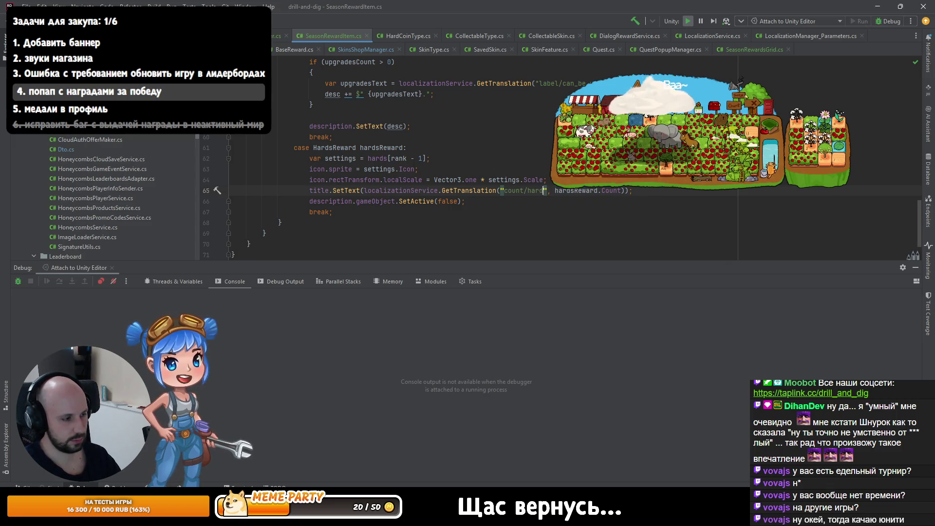
key(alt+Tab)
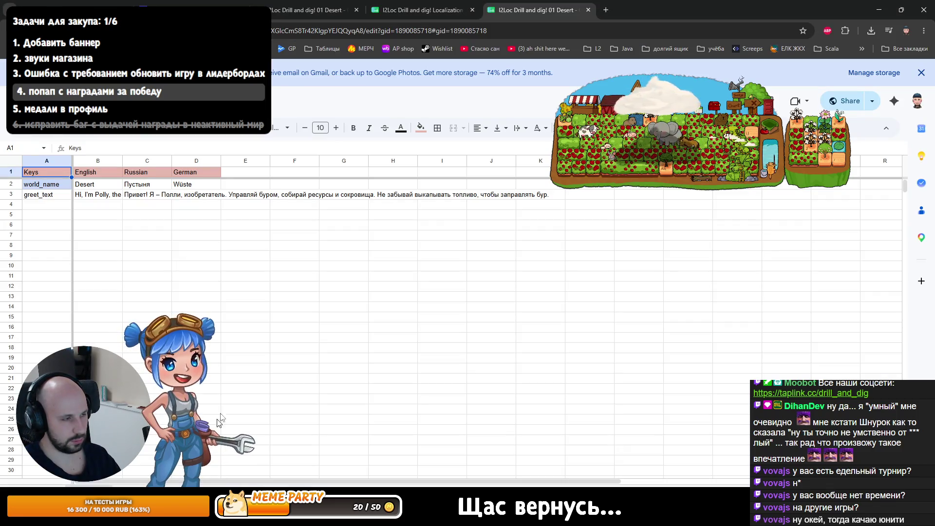
- Check the Russian relic plural forms in Localization sheet cell C17, then minimize Chrome
key(ctrl+shift+Tab)
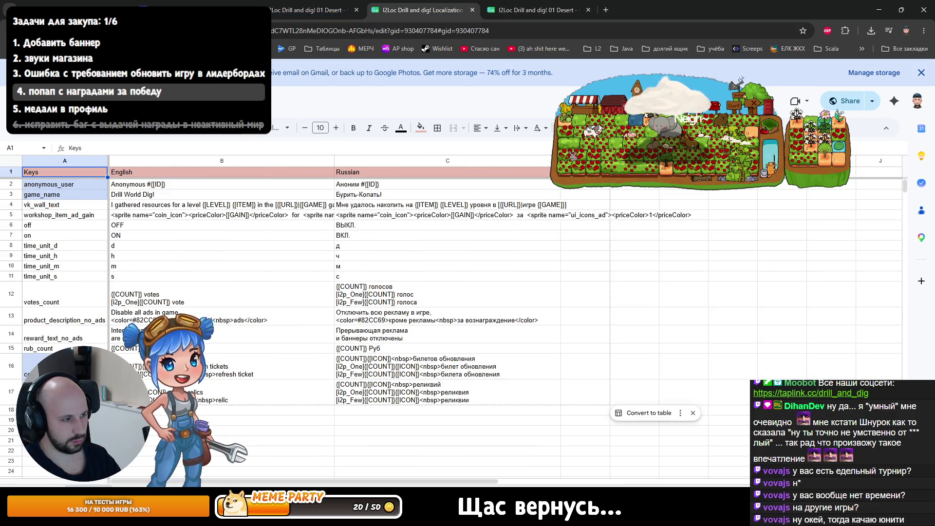
click(435, 397)
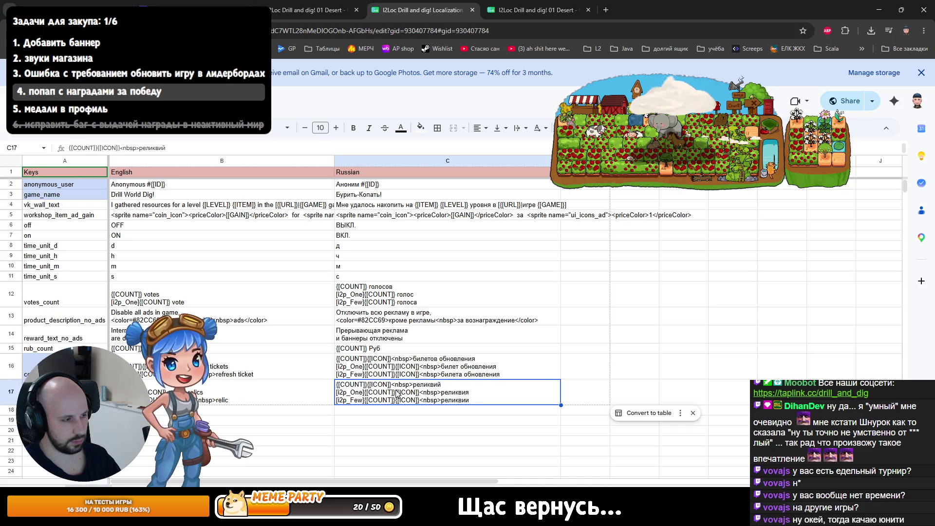
click(876, 11)
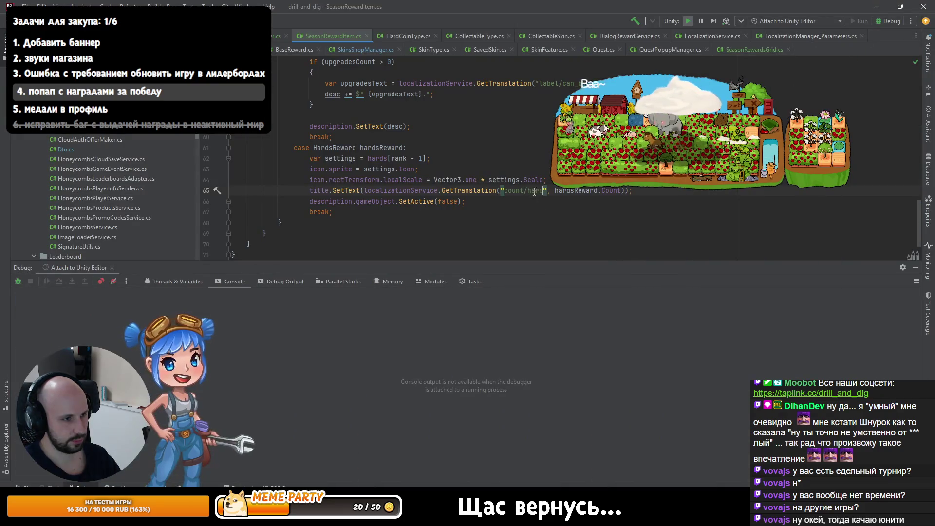
- Replace the hardsReward.Count argument with a switch expression p => p switch { _ => p }
key(ctrl+Right)
key(ctrl+Right)
key(ctrl+Right)
key(ctrl+shift+Left)
key(ctrl+shift+Left)
key(ctrl+shift+Left)
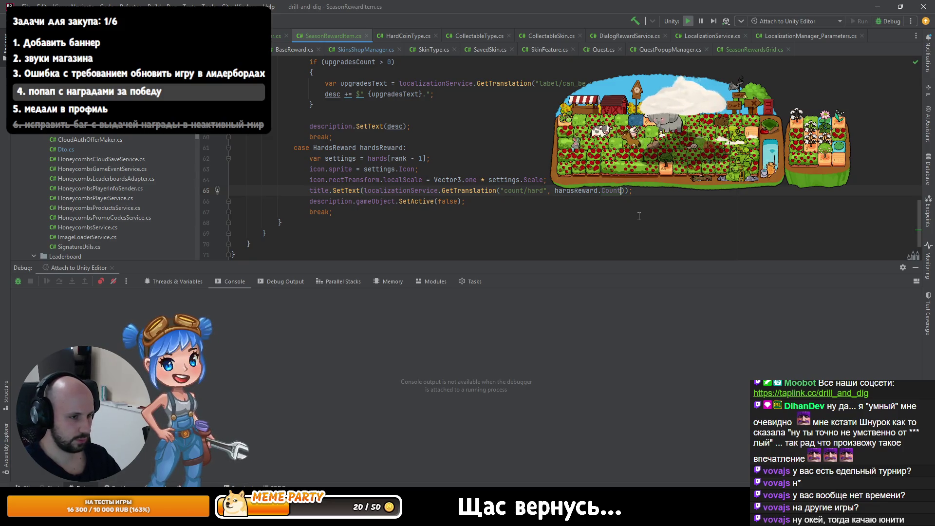
text(3)
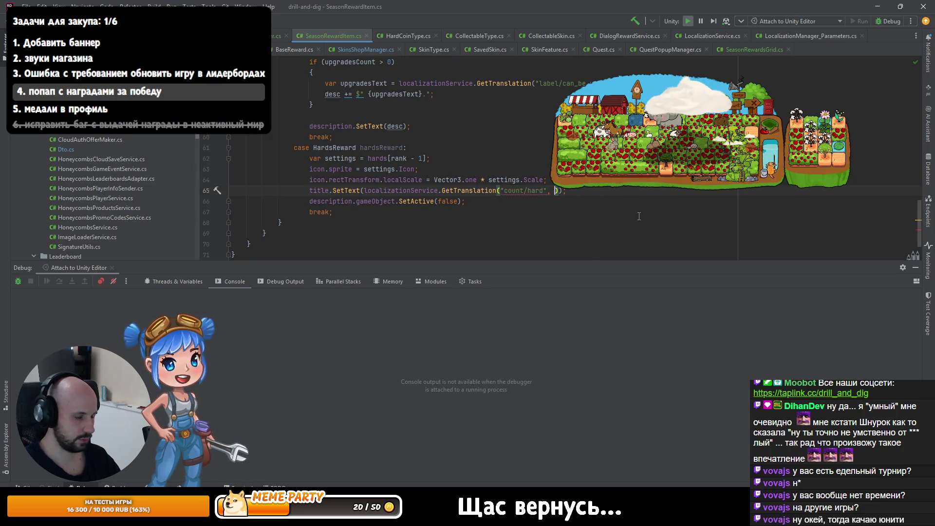
key(BackSpace)
key(BackSpace)
text(p=)
text(> [)
key(BackSpace)
key(BackSpace)
text(p swi)
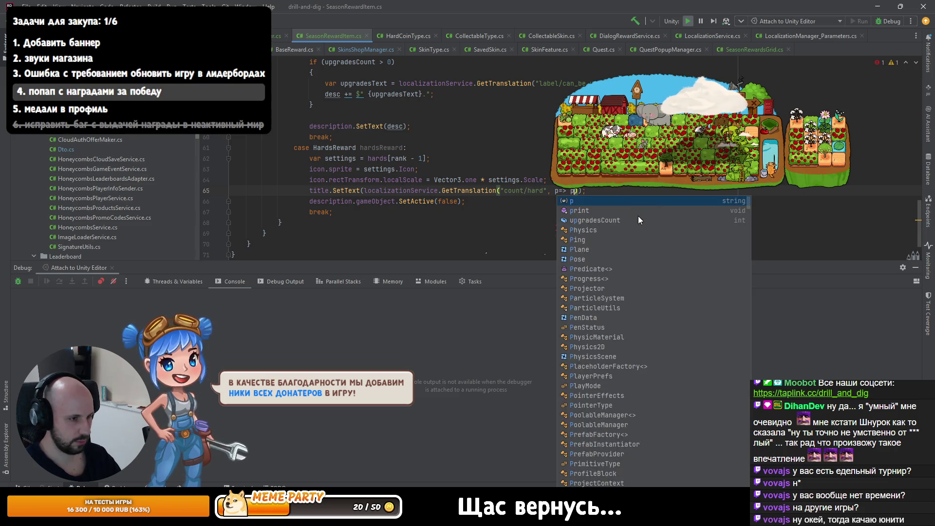
key(Return)
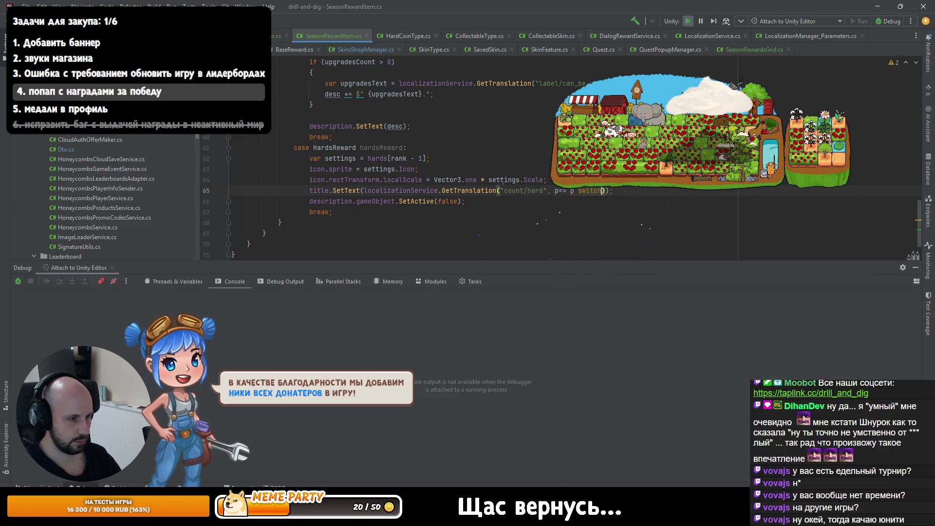
text({)
text(_)
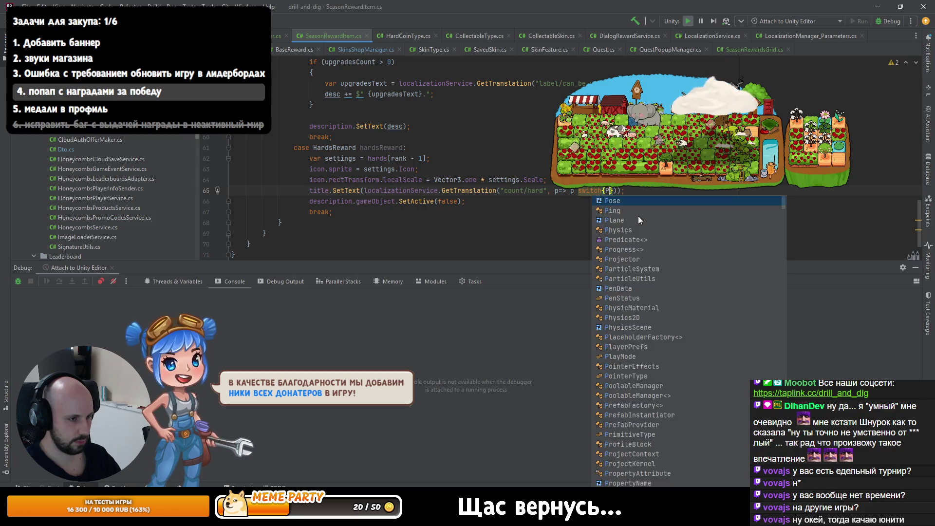
text(=>p)
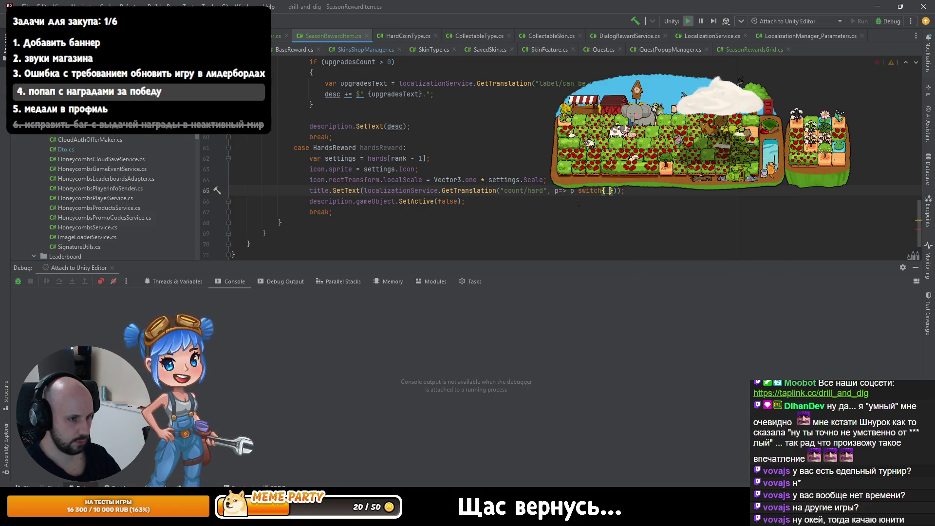
key(Escape)
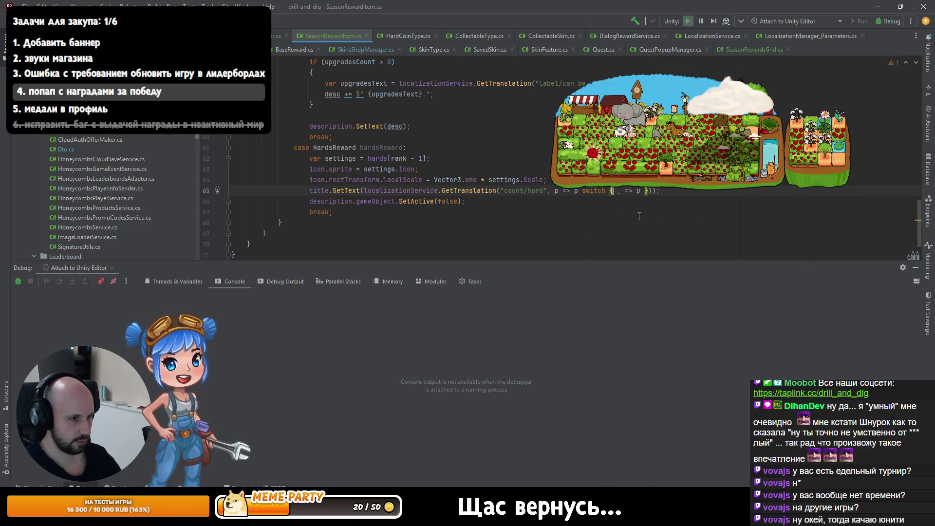
key(Return)
key(Return)
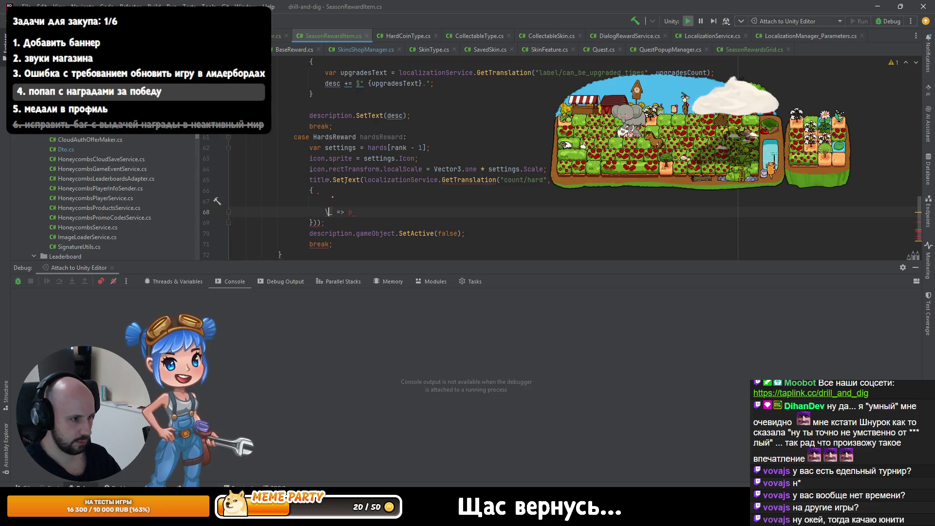
- Add a "COUNT" => hardsReward.Count.ToString() arm to the switch
key(Up)
text("coun)
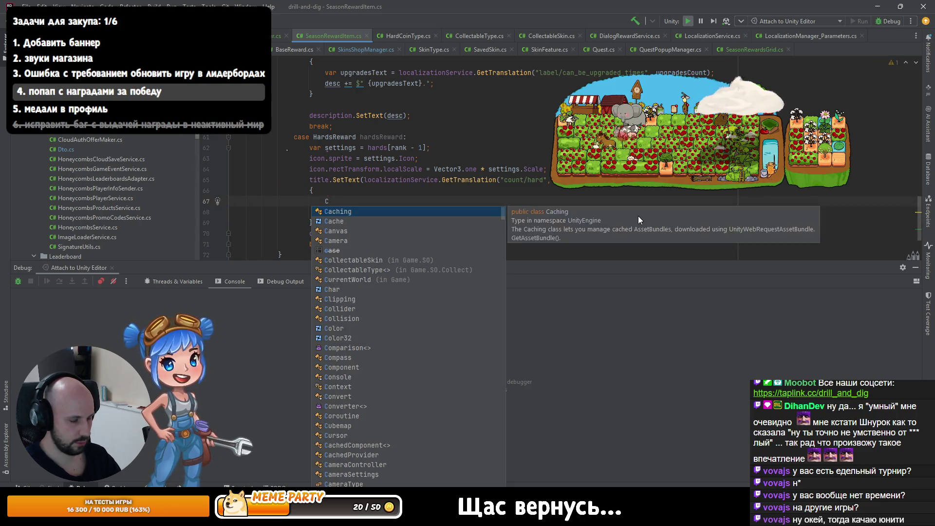
text(T" => $"{hards.Length}",)
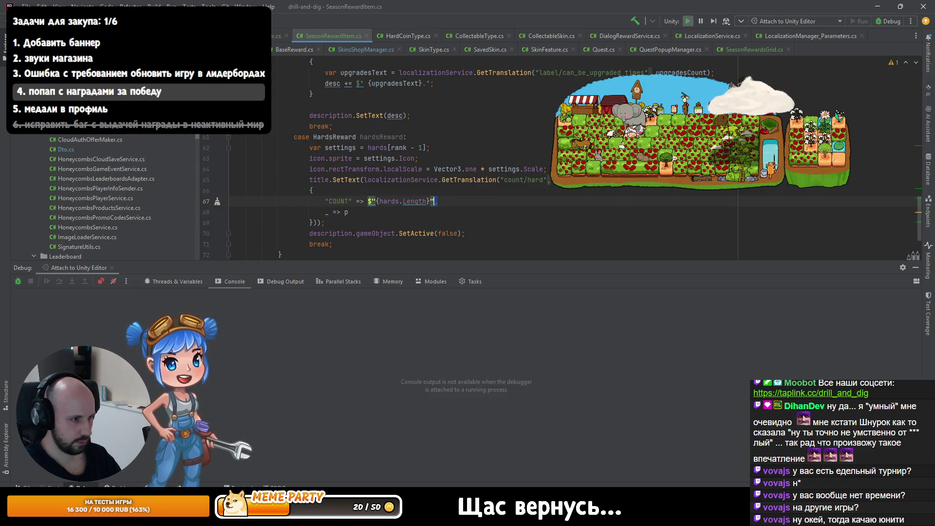
key(ctrl+shift+Left)
key(ctrl+shift+Left)
key(ctrl+shift+Left)
text(hardsReward.Count.ToString())
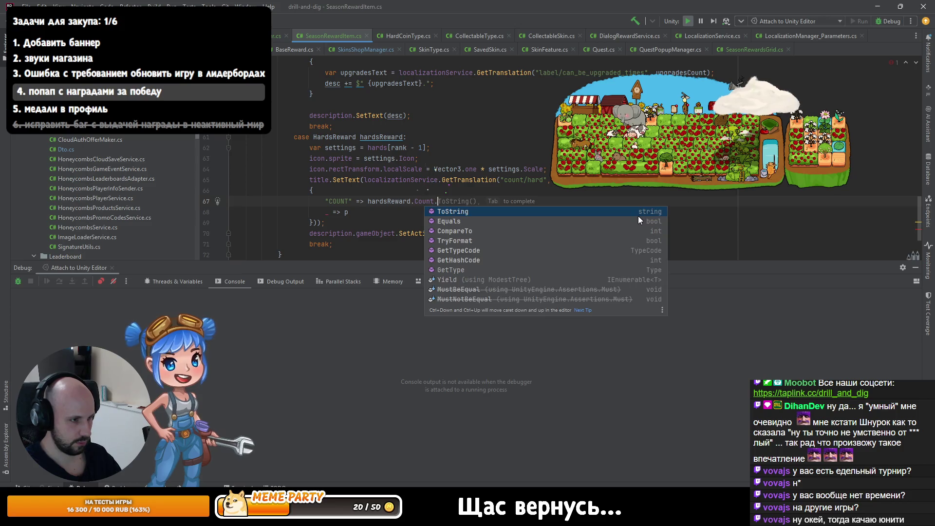
- Add an "ICON" => "" arm by duplicating the COUNT line, then stop the running game in Unity
key(Up)
key(End)
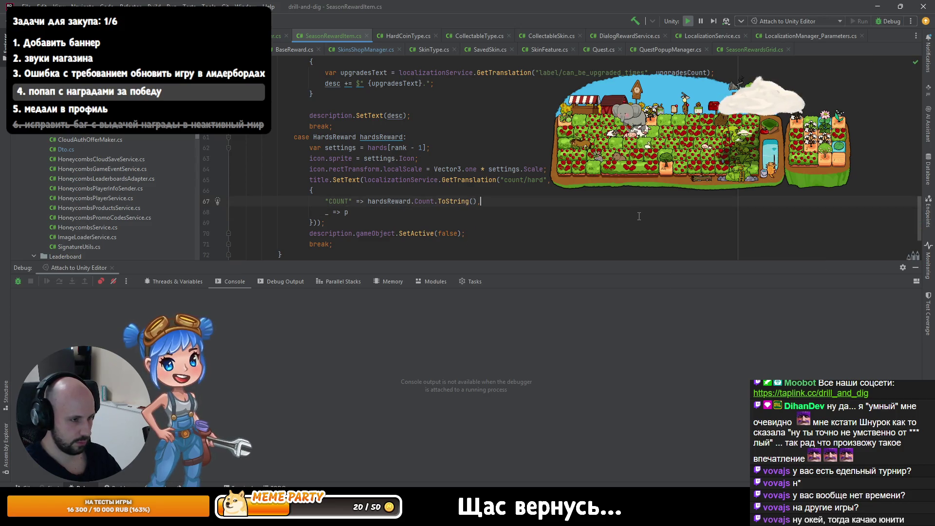
key(ctrl+d)
key(Home)
key(Right)
key(ctrl+shift+Right)
text(ICON)
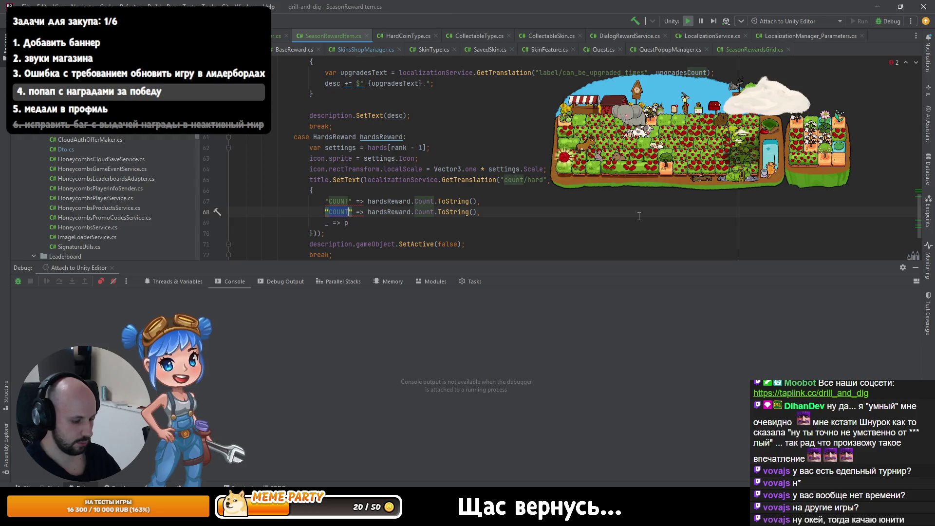
key(End)
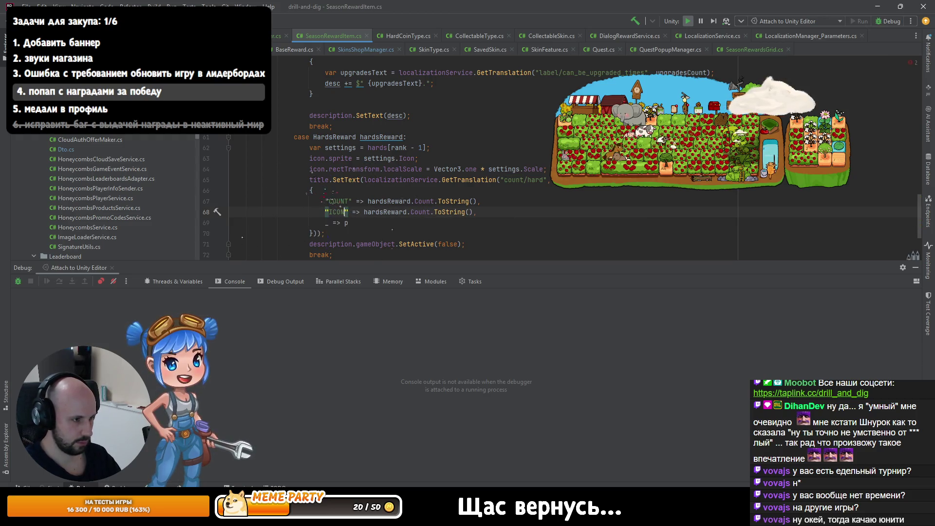
key(ctrl+shift+Left)
key(Right)
key(ctrl+shift+Left)
key(ctrl+shift+Left)
key(ctrl+shift+Left)
key(BackSpace)
text("")
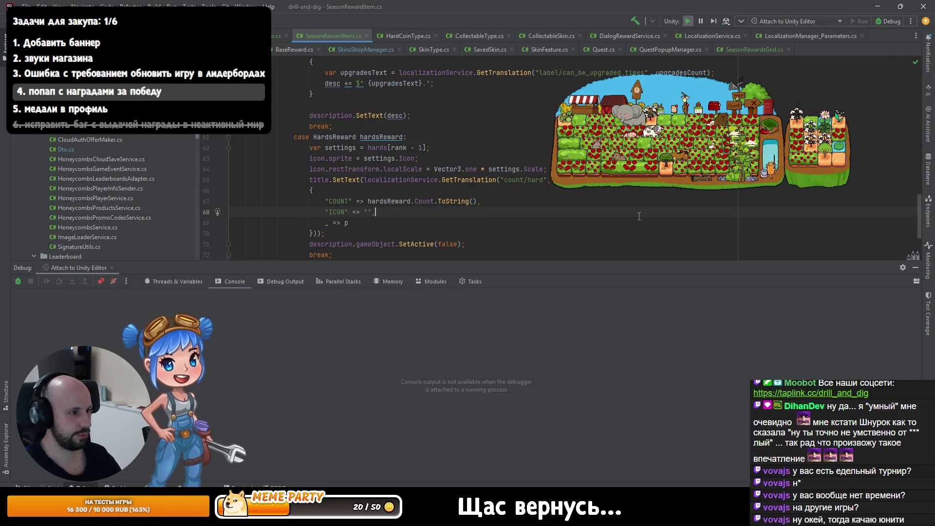
key(alt+Tab)
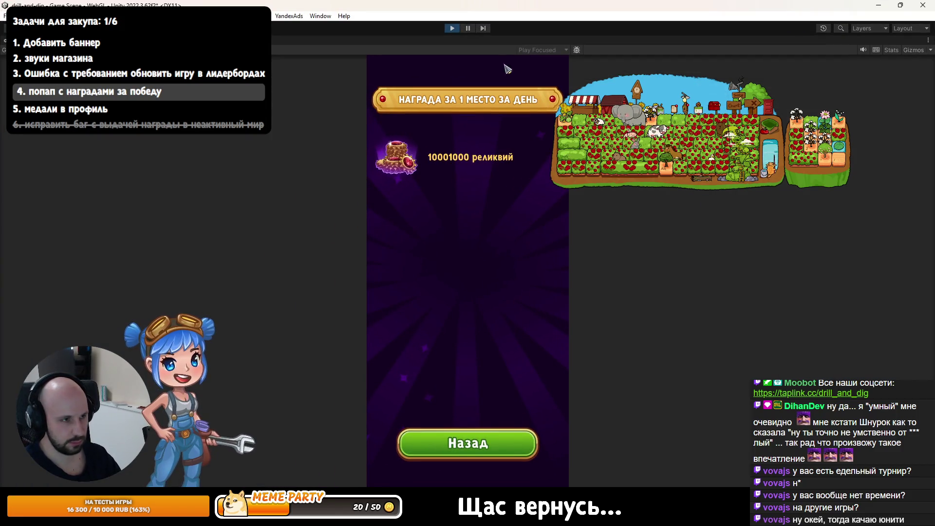
click(450, 28)
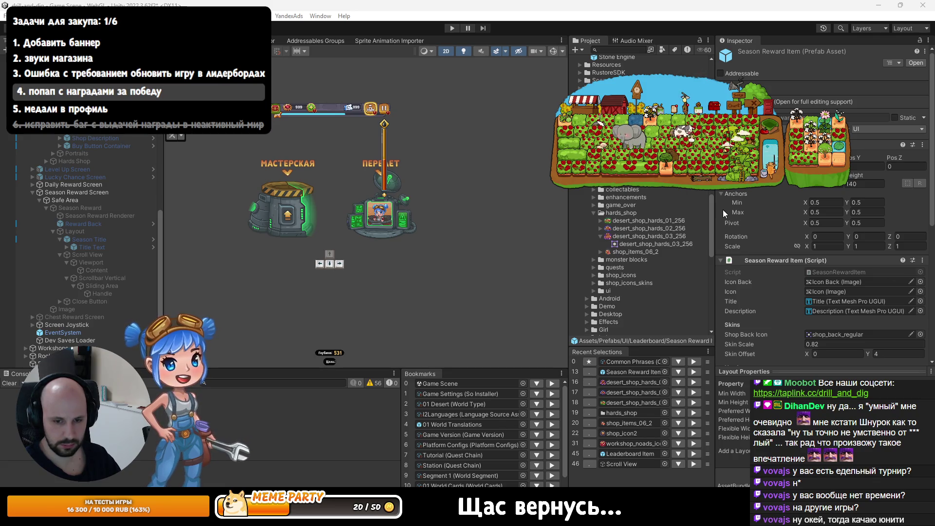
- Replay the game and check the current season's 1st, 2nd and 3rd place reward popups, reopening 1st place
click(452, 28)
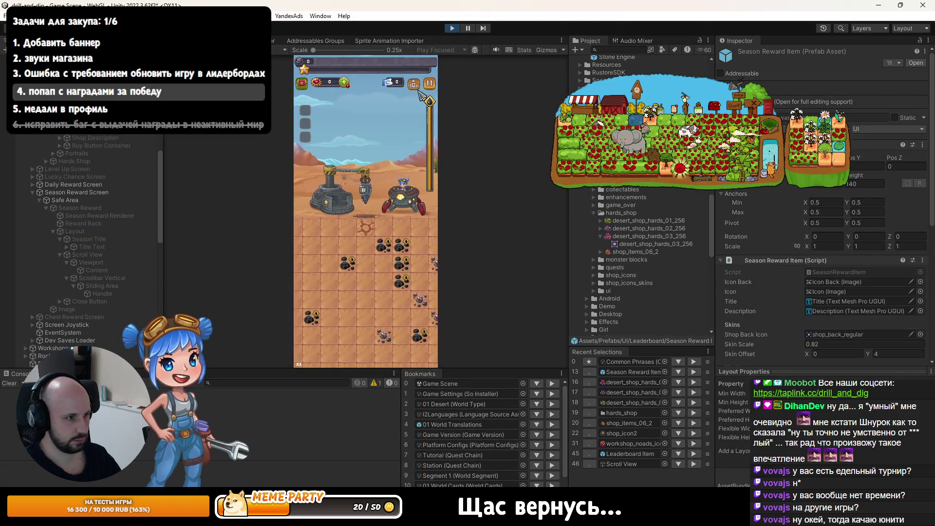
click(414, 83)
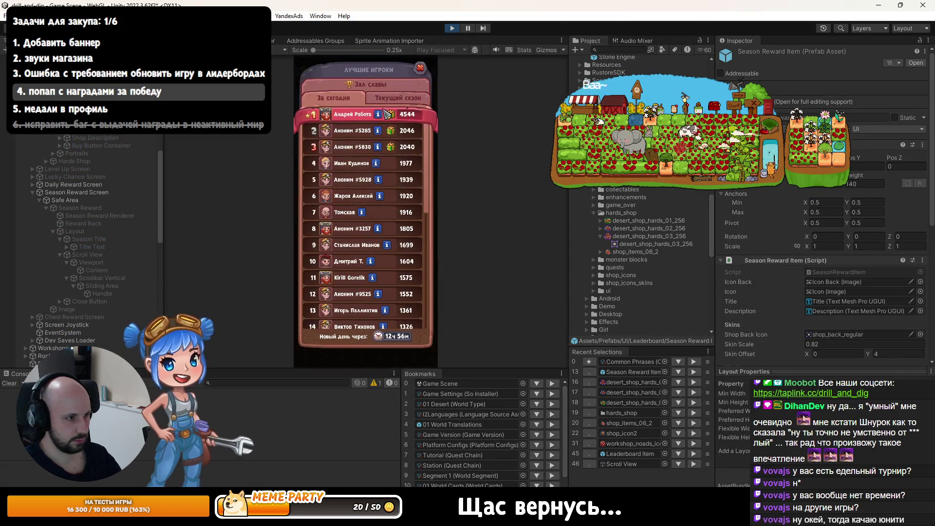
click(393, 102)
click(392, 119)
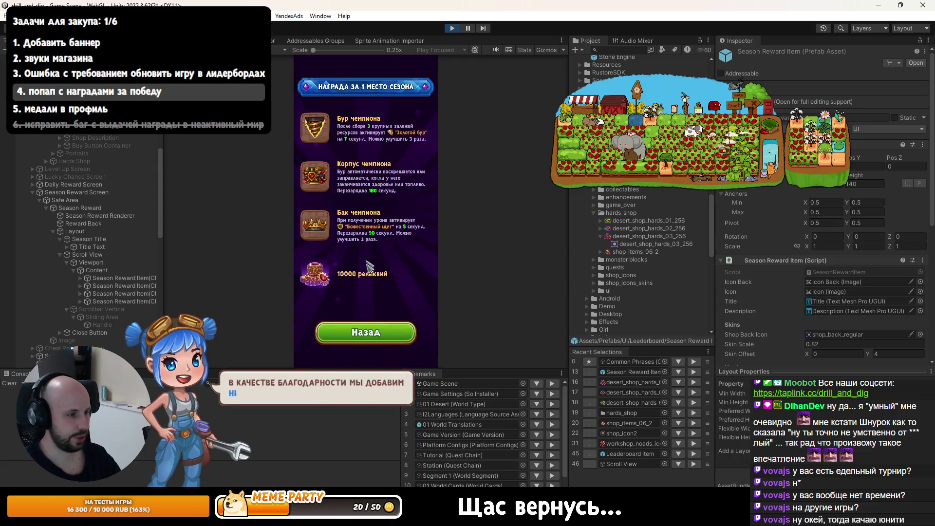
click(350, 245)
scroll(386, 176, down, 3)
scroll(386, 176, up, 5)
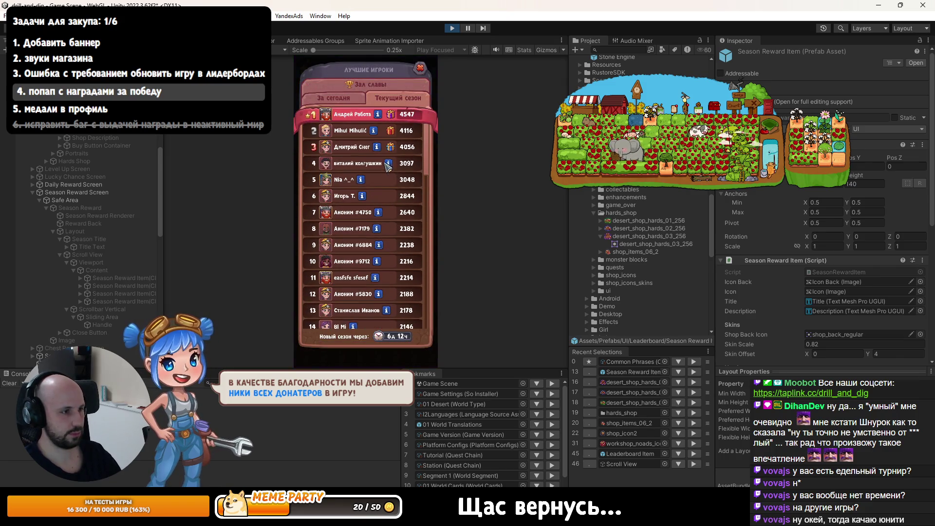
click(391, 139)
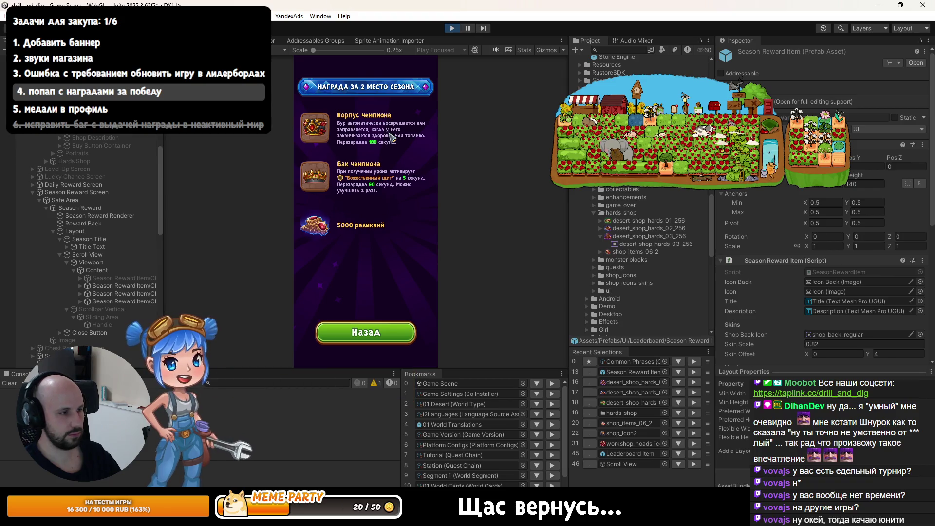
click(392, 146)
click(396, 156)
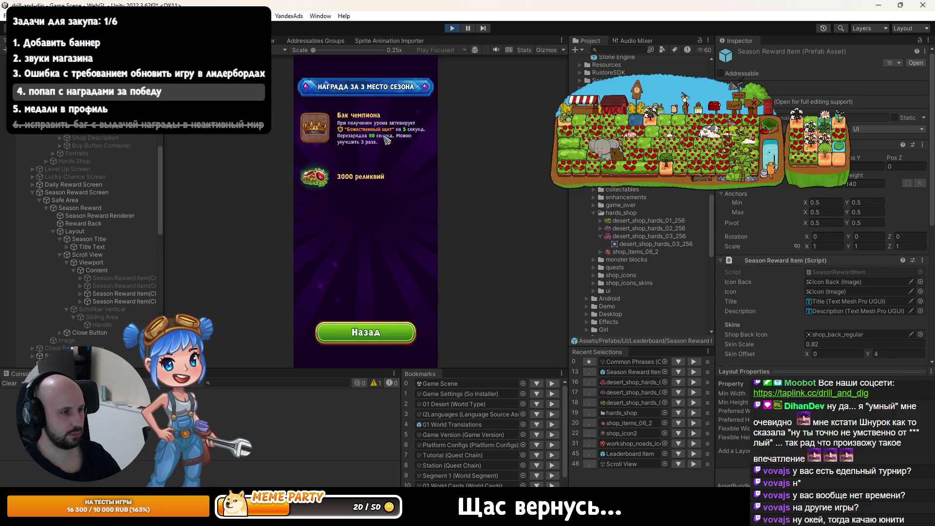
click(386, 138)
click(393, 122)
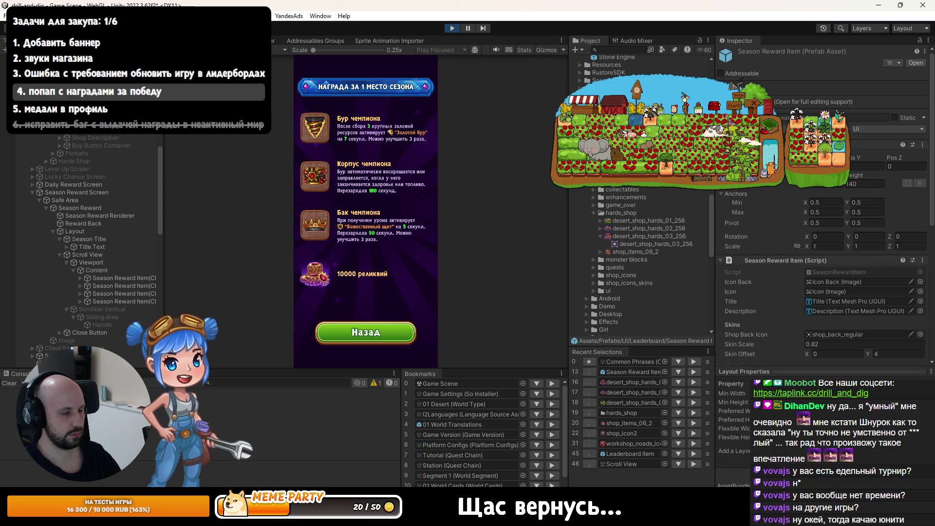
- Select the relic Season Reward Item(Clone) in the Scene view and zoom out
click(180, 40)
click(124, 301)
scroll(258, 242, down, 2)
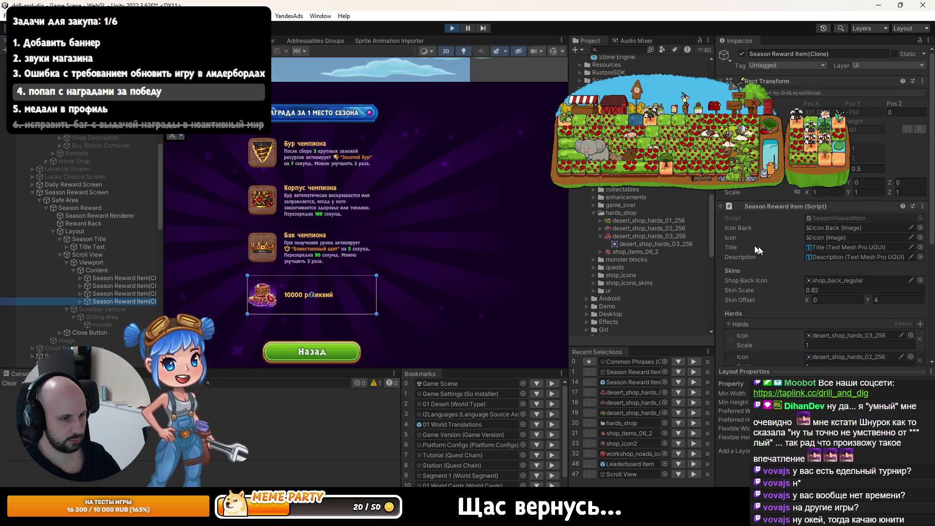
- Collapse the sprite entry and select the fourth Season Reward Item's Icons > Icon image
click(601, 237)
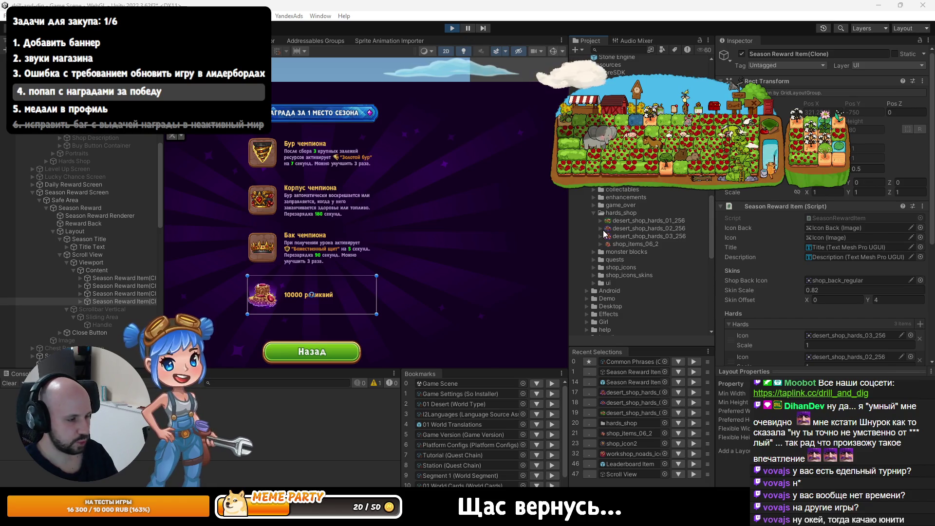
scroll(828, 273, down, 5)
scroll(825, 279, down, 1)
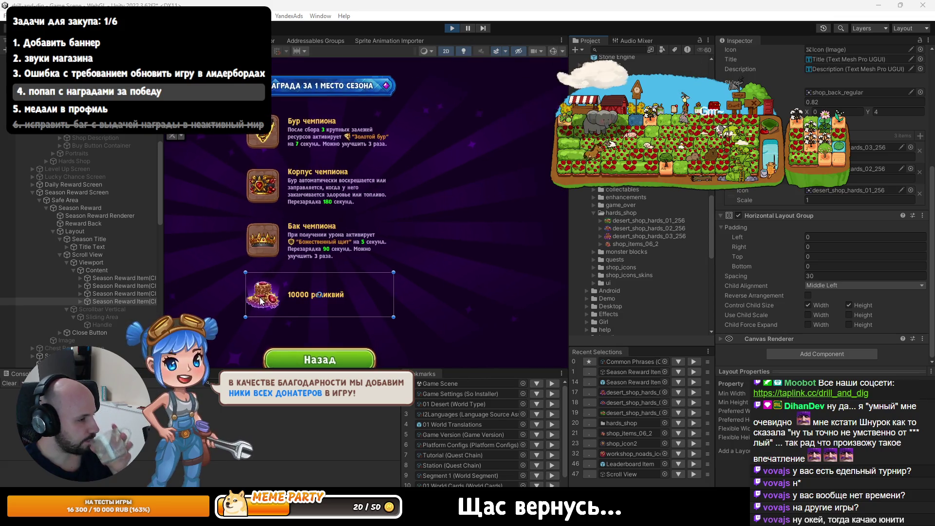
scroll(257, 294, up, 3)
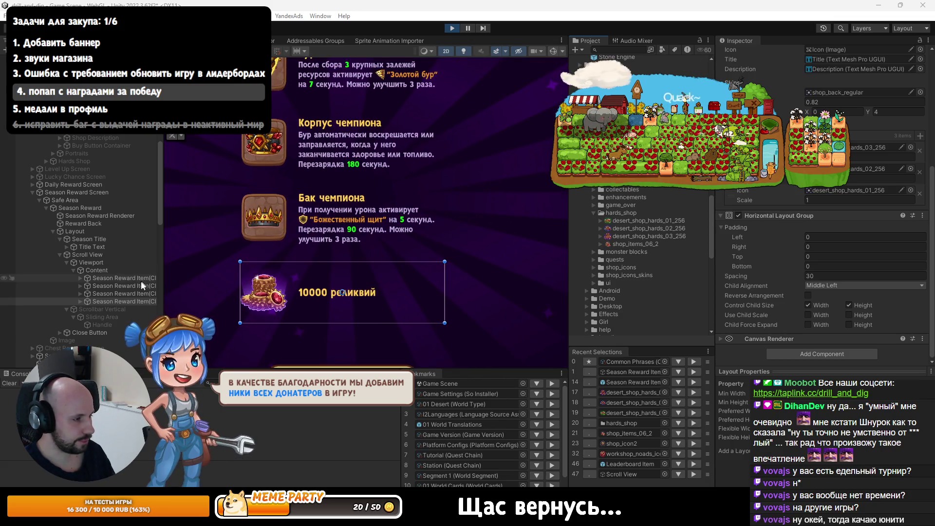
click(81, 301)
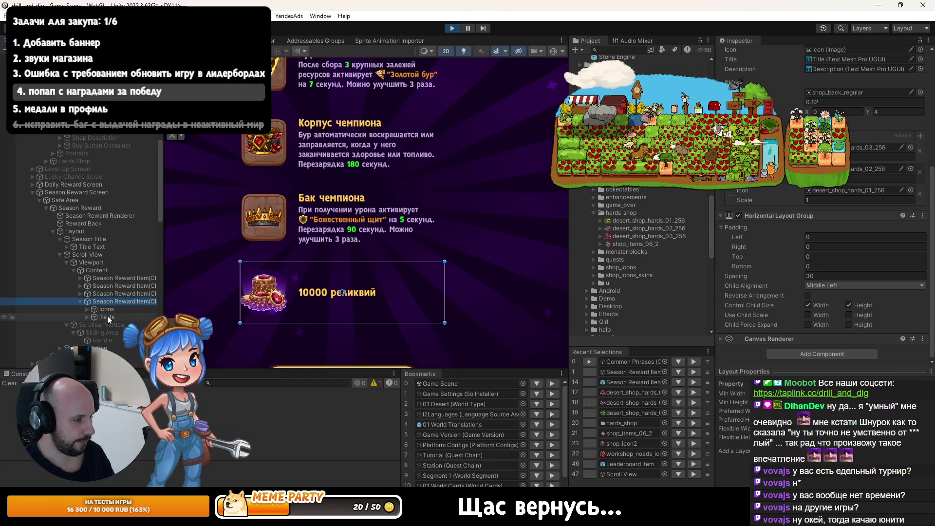
click(107, 311)
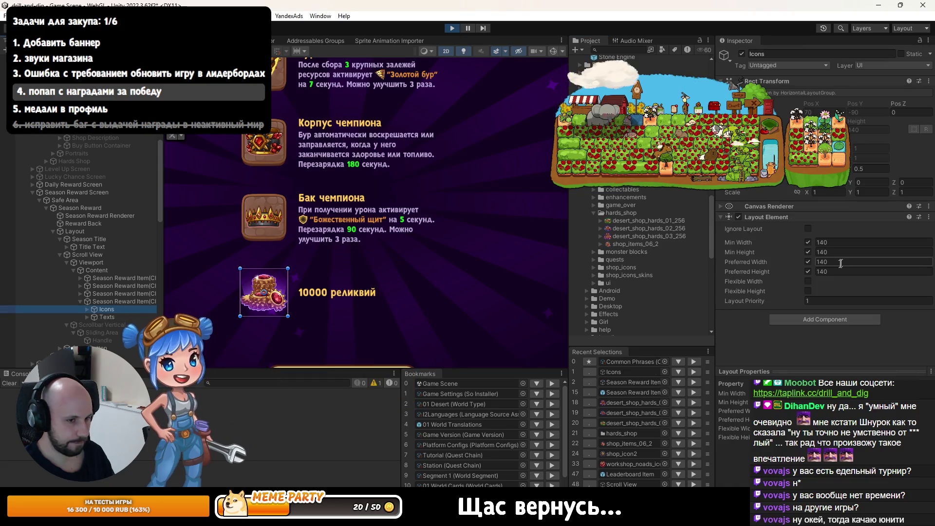
click(88, 309)
click(111, 325)
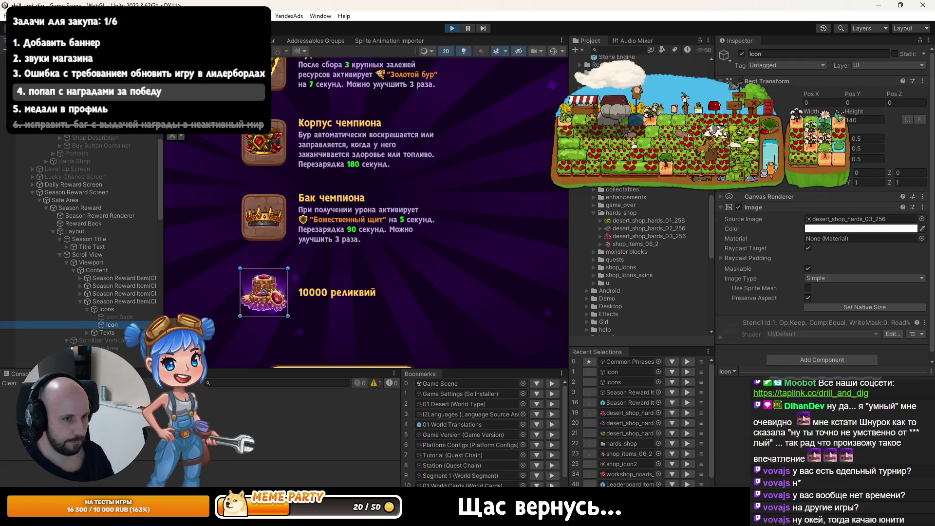
- Enlarge the relic icon to 1.16 Scale X, then exit Play mode
click(809, 189)
drag(809, 189, 814, 188)
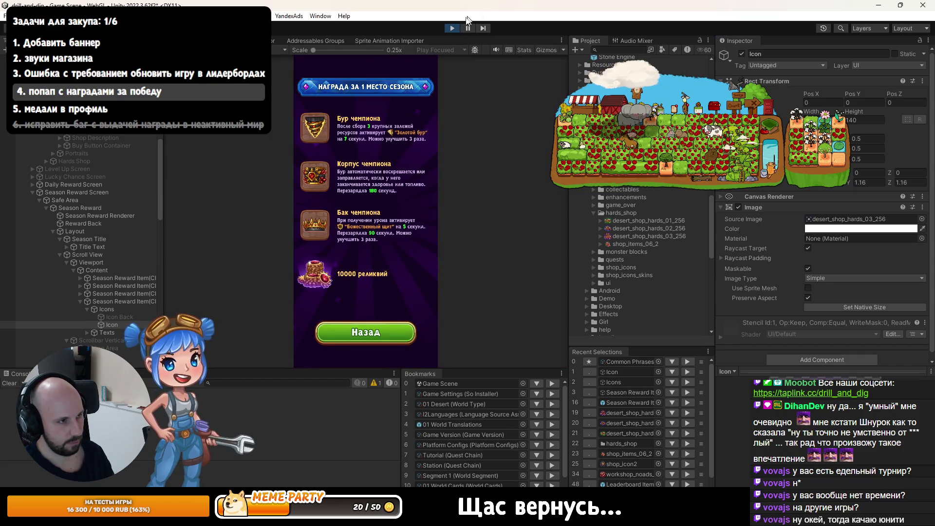
key(ctrl+p)
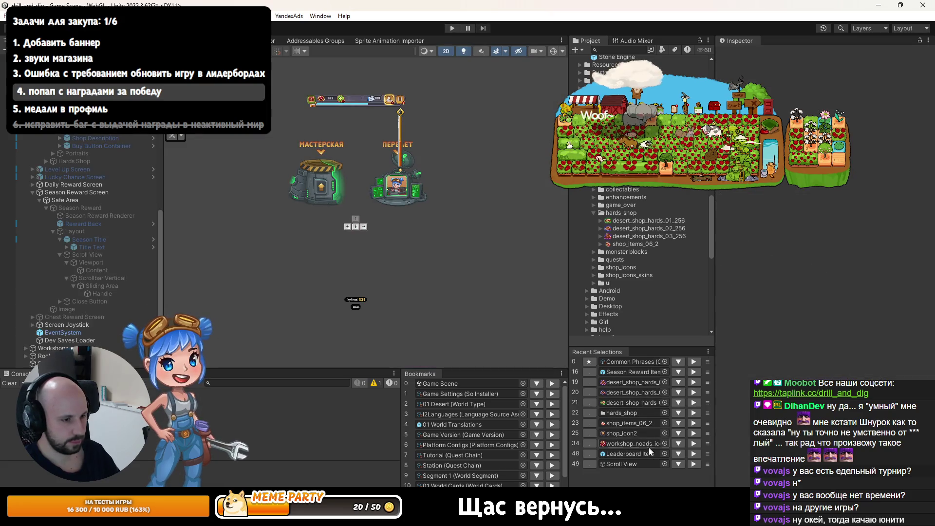
- Set the desert_shop_hards_01_256 icon's Scale to 1.1 in the Season Reward Item prefab, then play
click(630, 453)
click(630, 453)
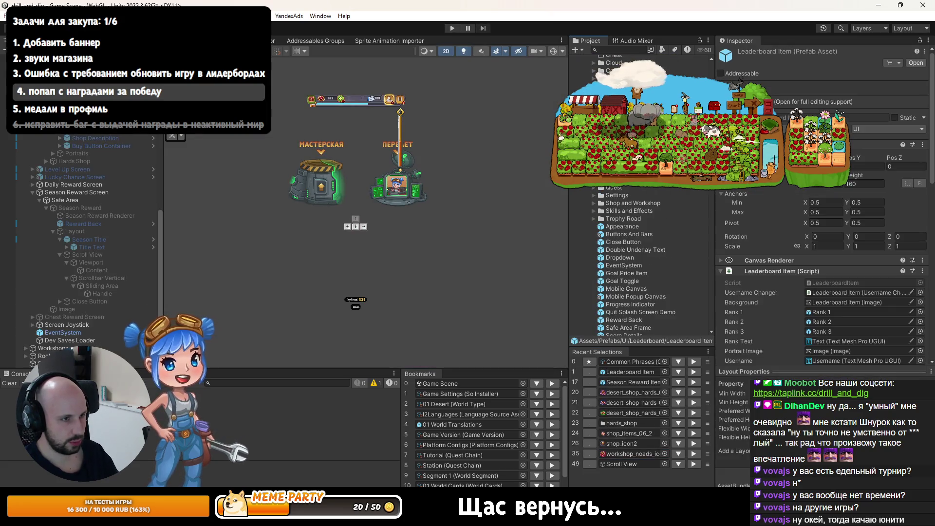
double_click(630, 372)
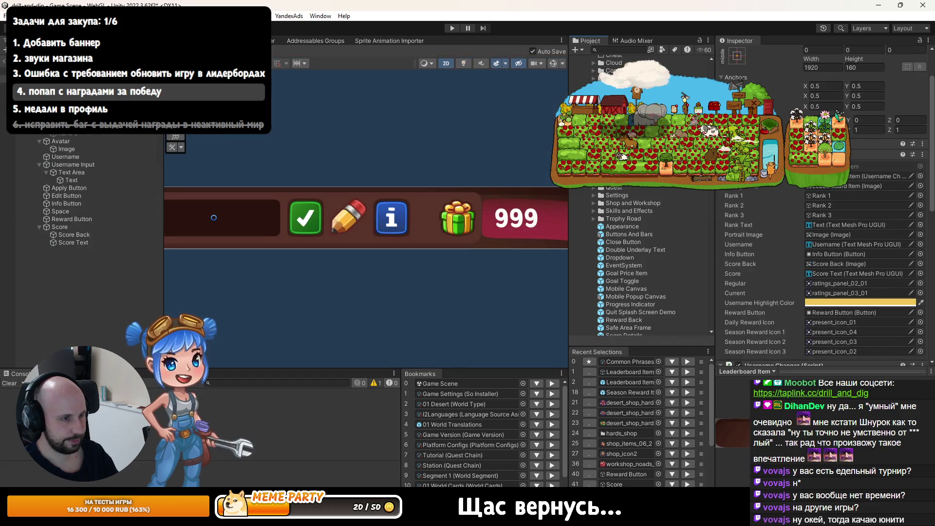
double_click(630, 392)
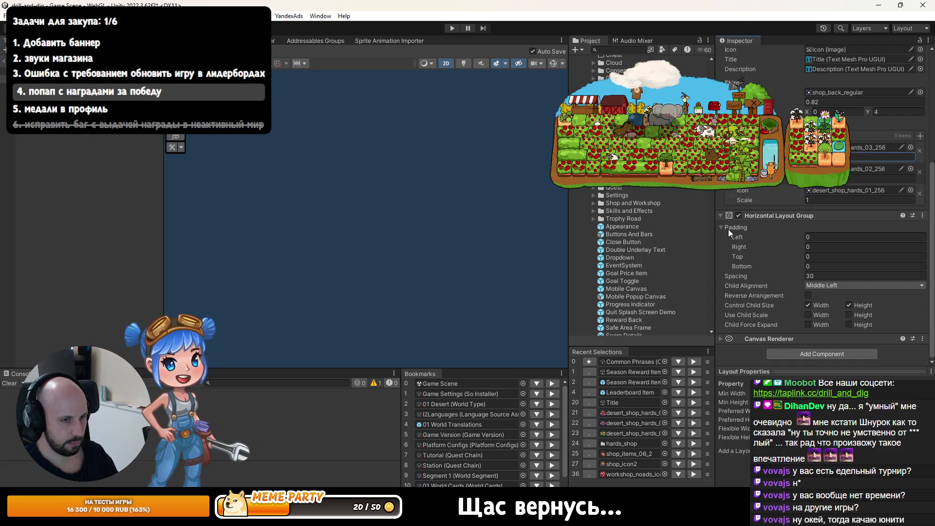
key(Tab)
key(Tab)
key(Tab)
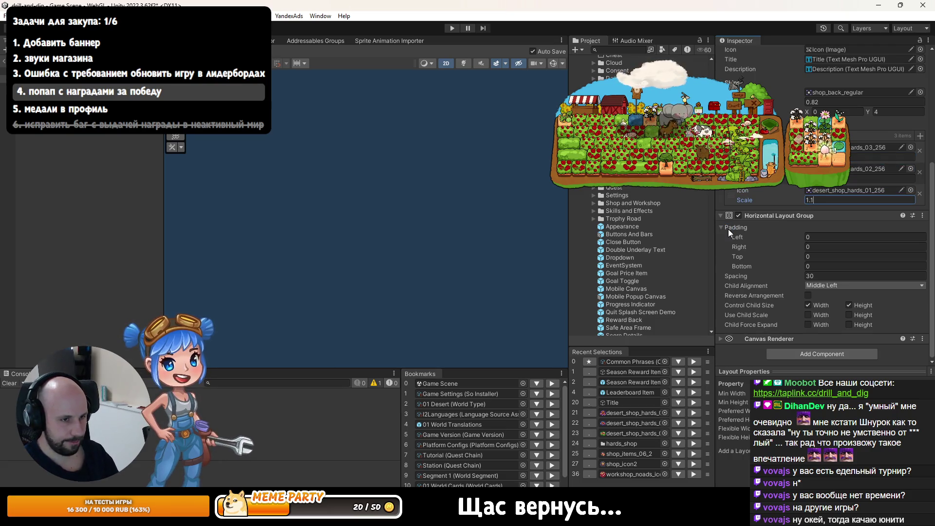
key(ctrl+p)
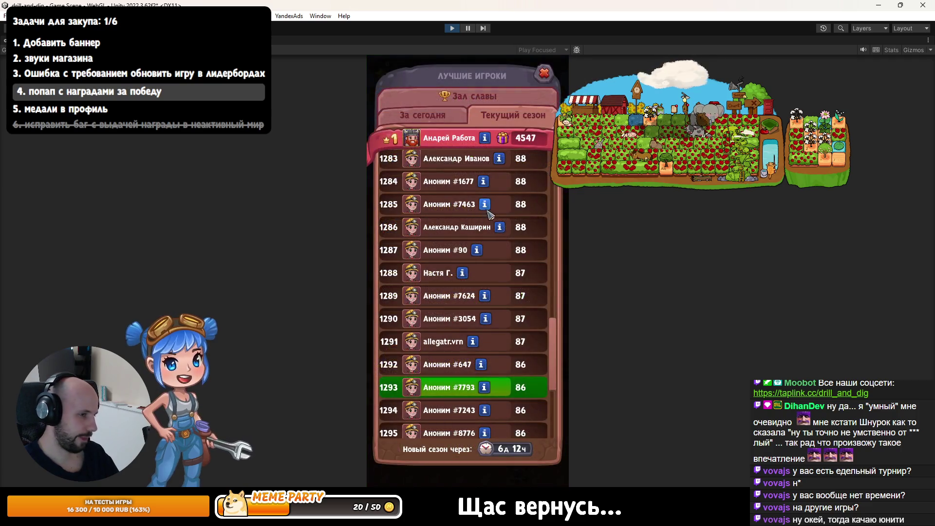
- Close the 3rd-place season reward popup in the Game view
scroll(512, 186, up, 10)
scroll(512, 186, up, 3)
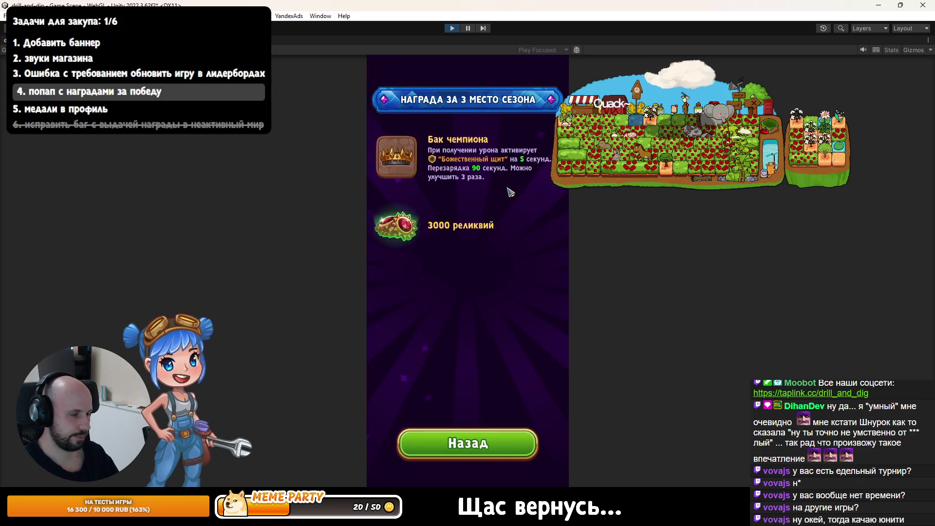
click(510, 191)
- Switch the leaderboard to 'За сегодня' and dismiss the daily reward popups from 1st to 3rd place
click(422, 115)
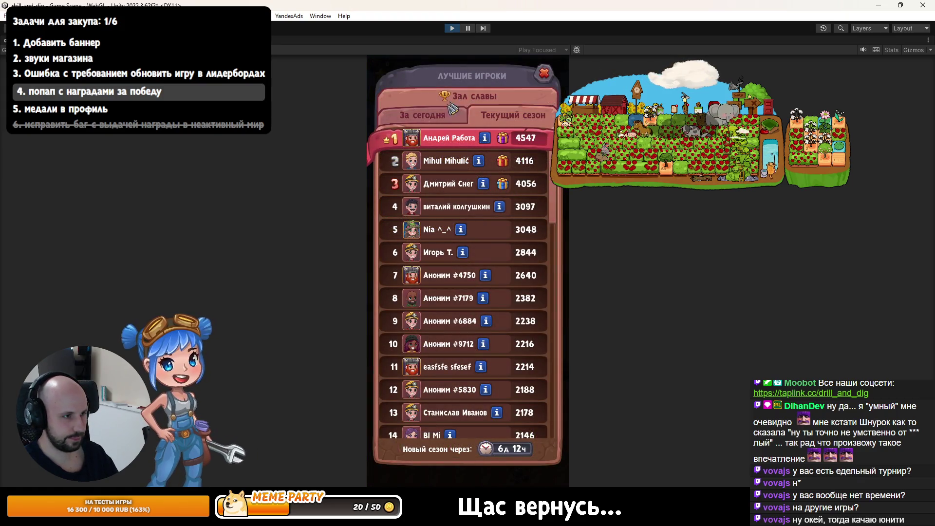
click(507, 156)
click(503, 185)
click(504, 188)
click(504, 188)
click(505, 188)
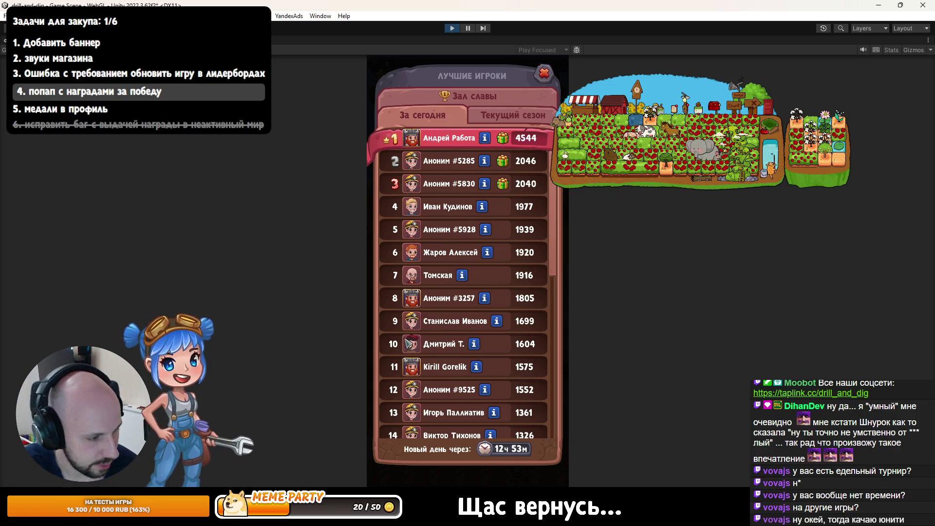
- Close the leaderboard, reopen and close it once more, then stop Play mode
scroll(468, 244, down, 5)
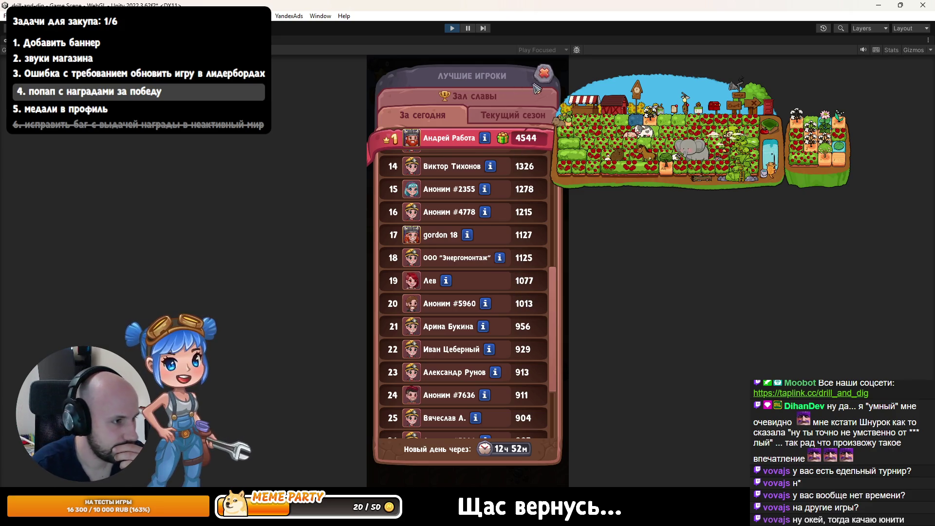
click(544, 73)
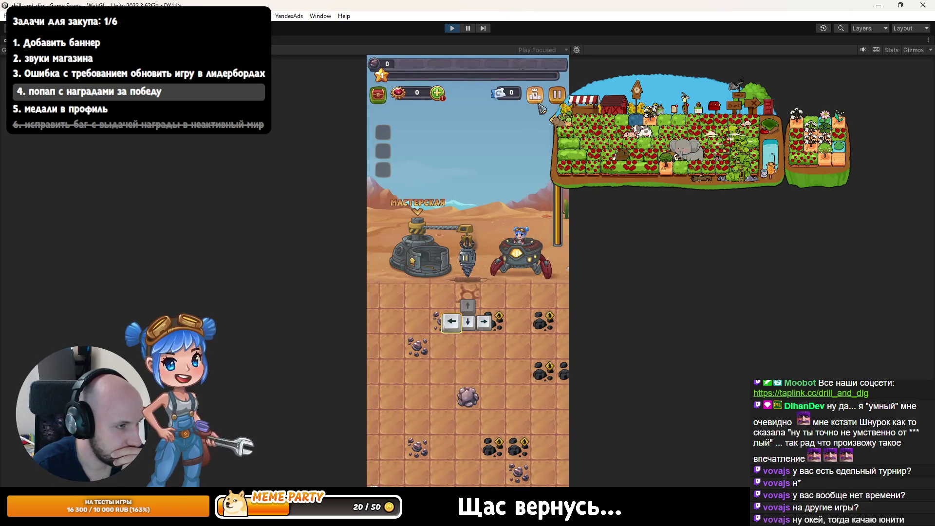
click(534, 96)
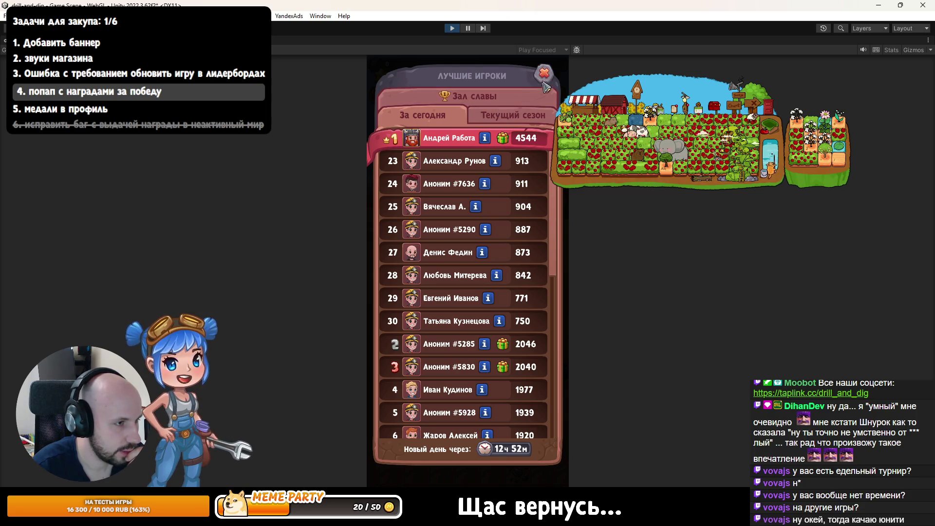
click(544, 74)
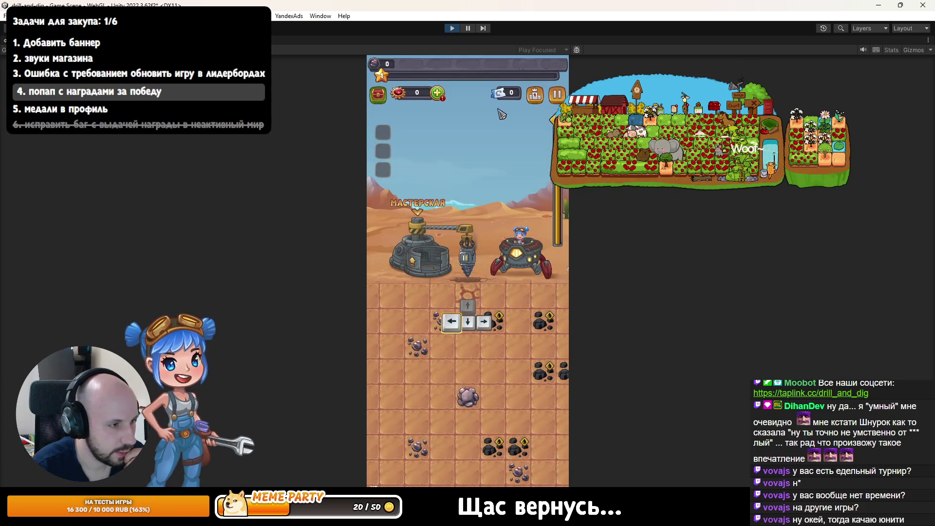
click(452, 29)
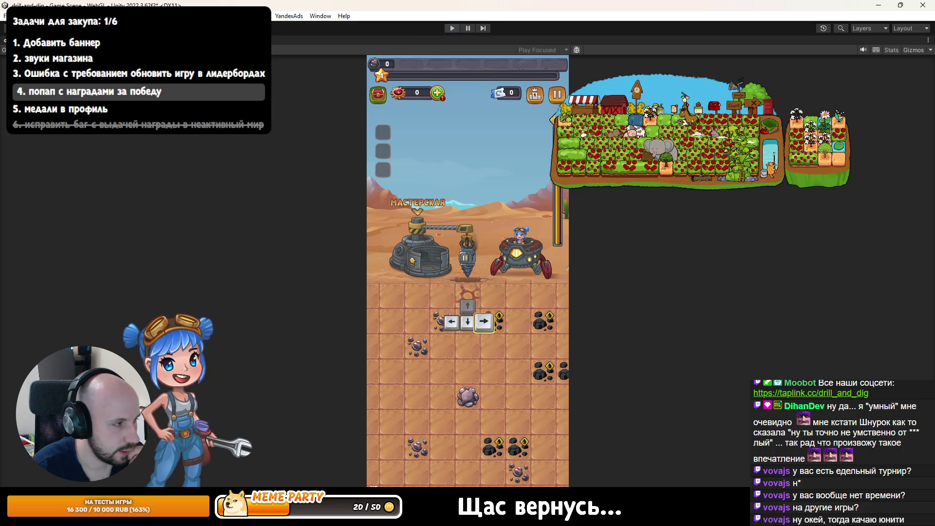
scroll(127, 241, up, 10)
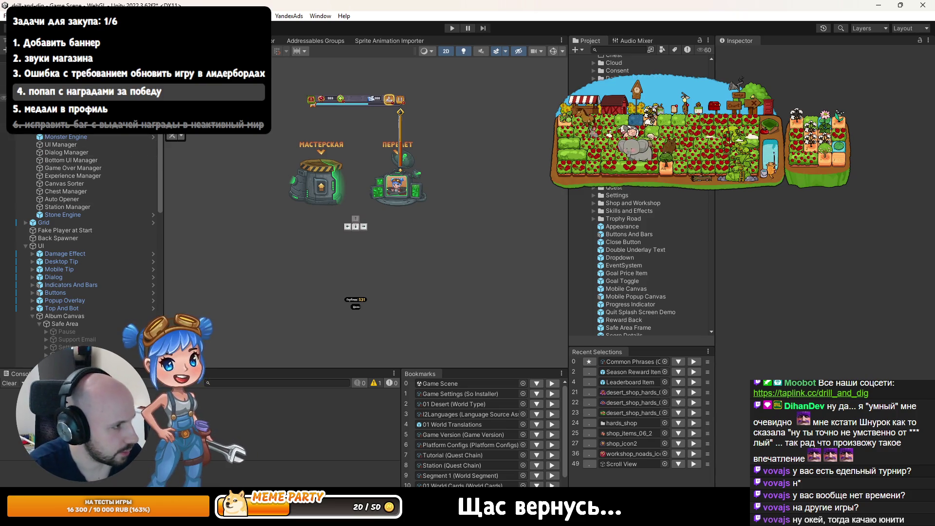
- Select Cameras in the Hierarchy, then switch to the Google Sheets localization table in Chrome
scroll(83, 243, down, 5)
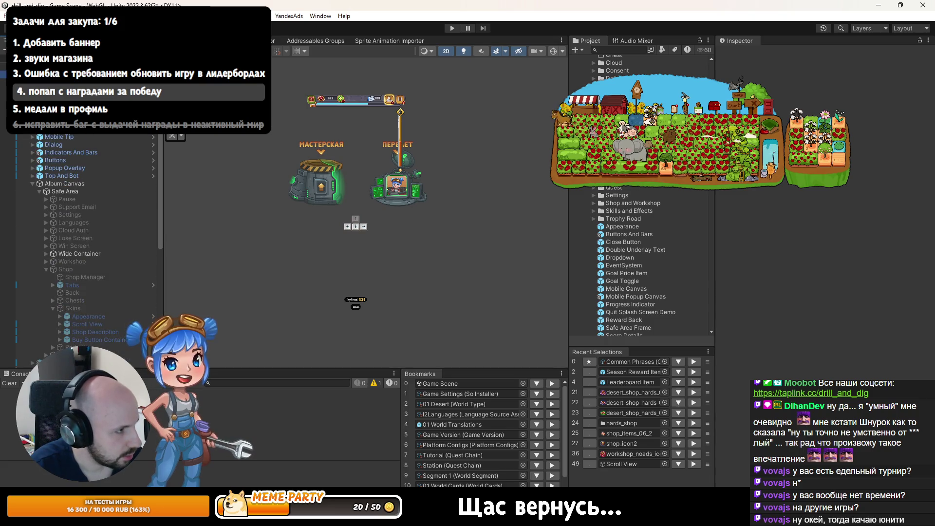
click(355, 219)
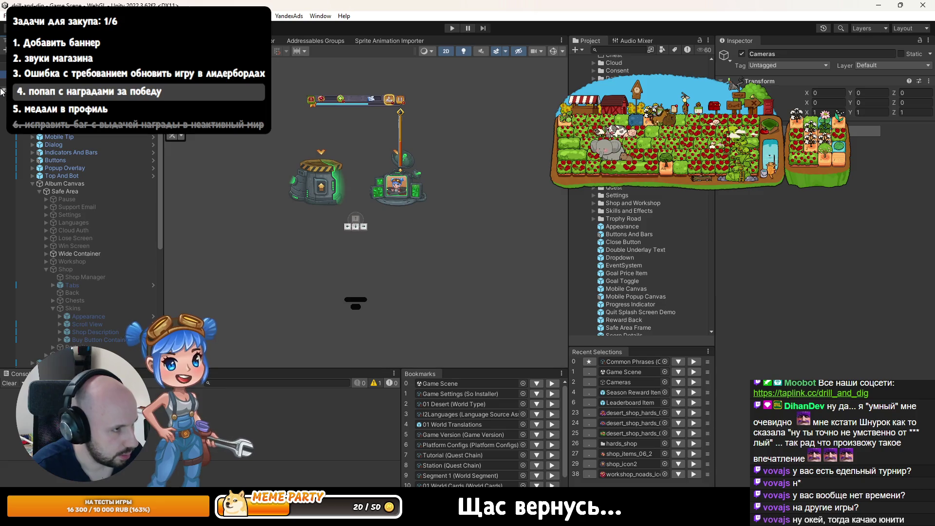
key(alt+Tab)
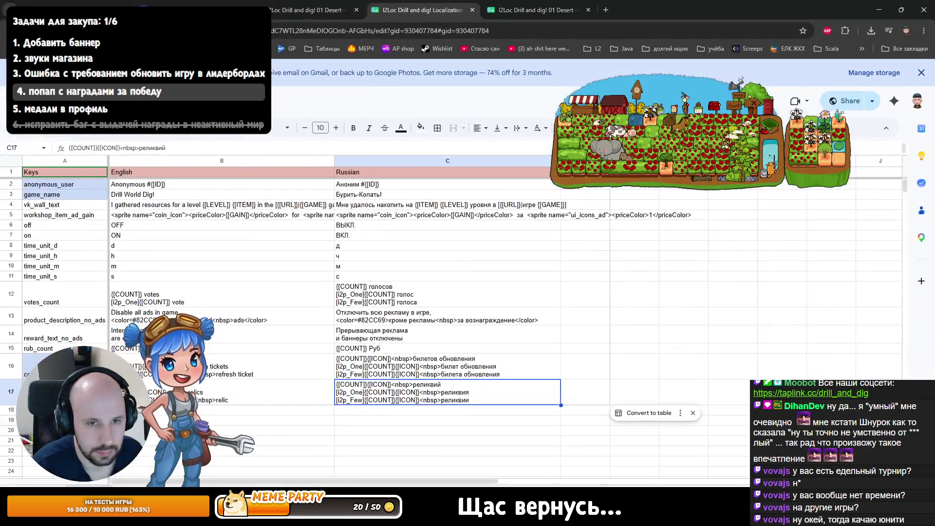
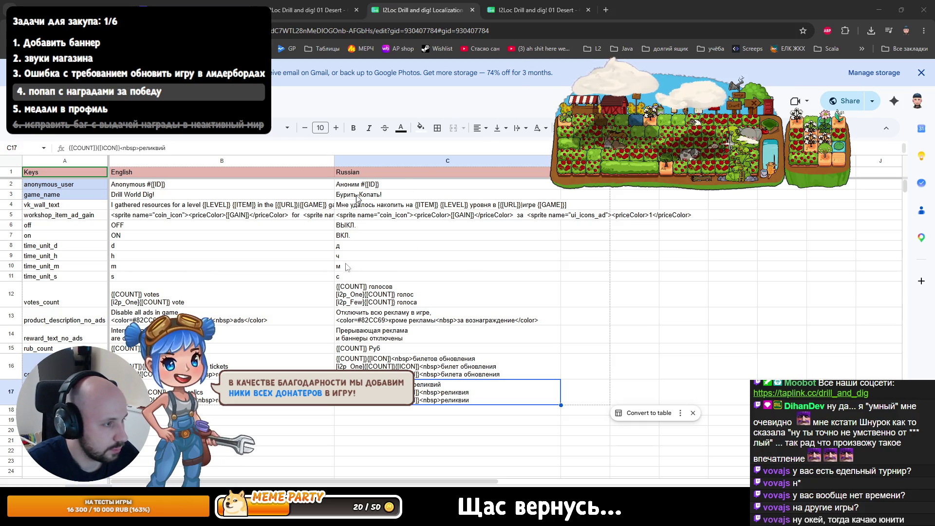
- Cycle between the spreadsheet, the code editor showing SeasonRewardItem.cs, and Unity Editor
click(462, 445)
key(alt+Tab)
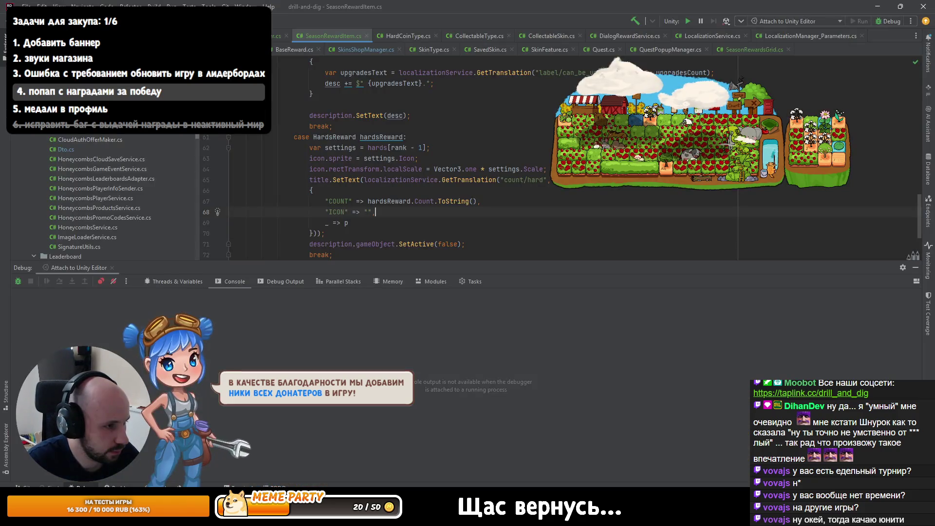
key(alt+Tab)
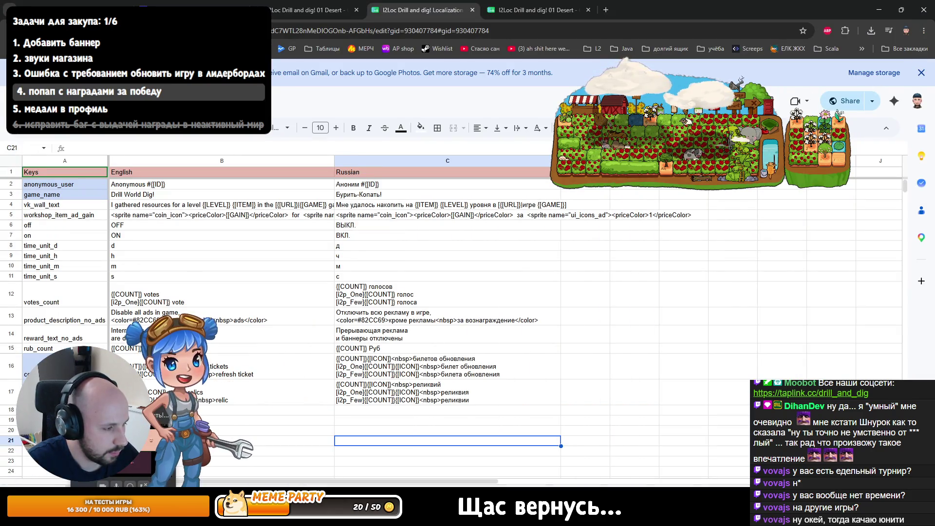
key(alt+Tab)
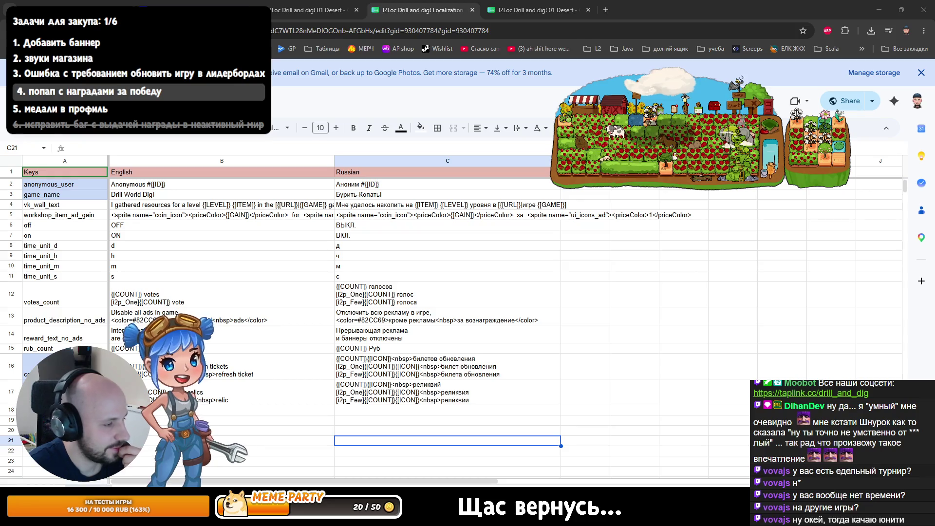
key(alt+Tab)
key(alt+Tab)
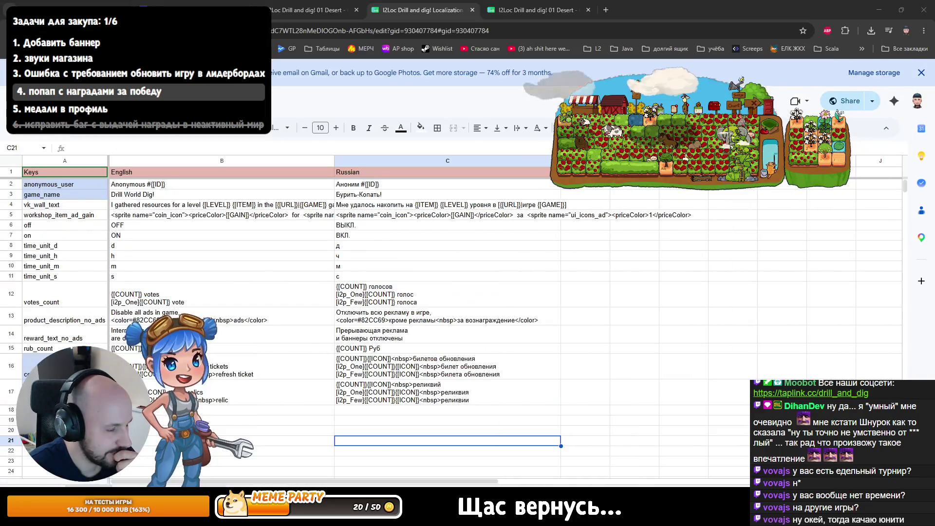
key(alt+Tab)
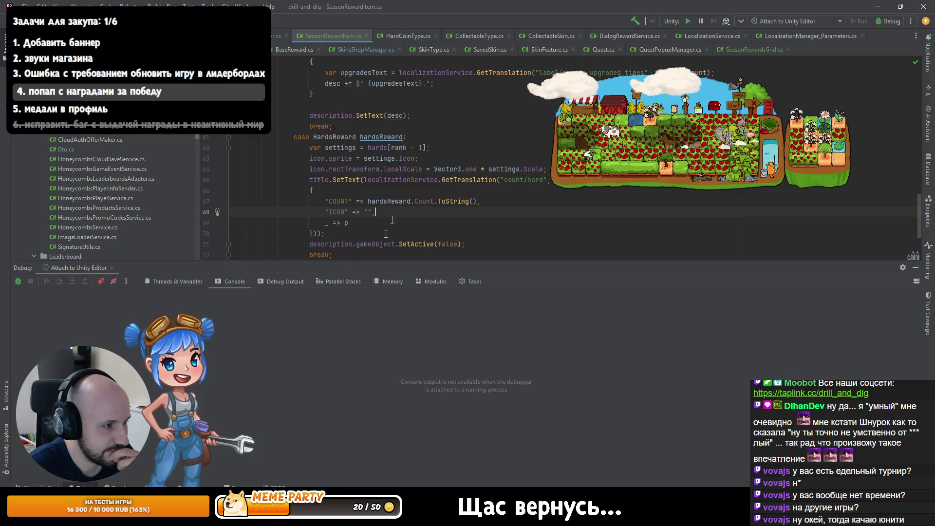
key(alt+Tab)
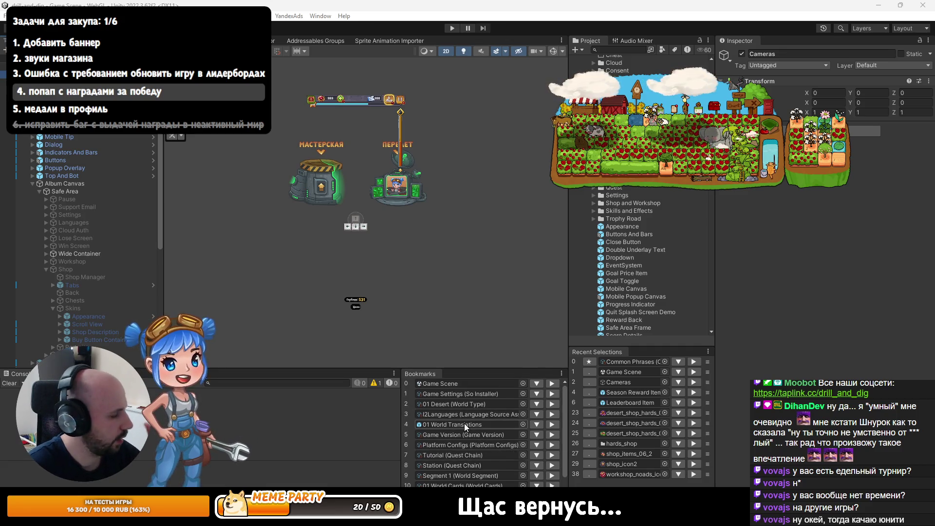
- Begin a Project asset search in Unity, clearing text mistyped in the Russian keyboard layout
scroll(476, 438, down, 1)
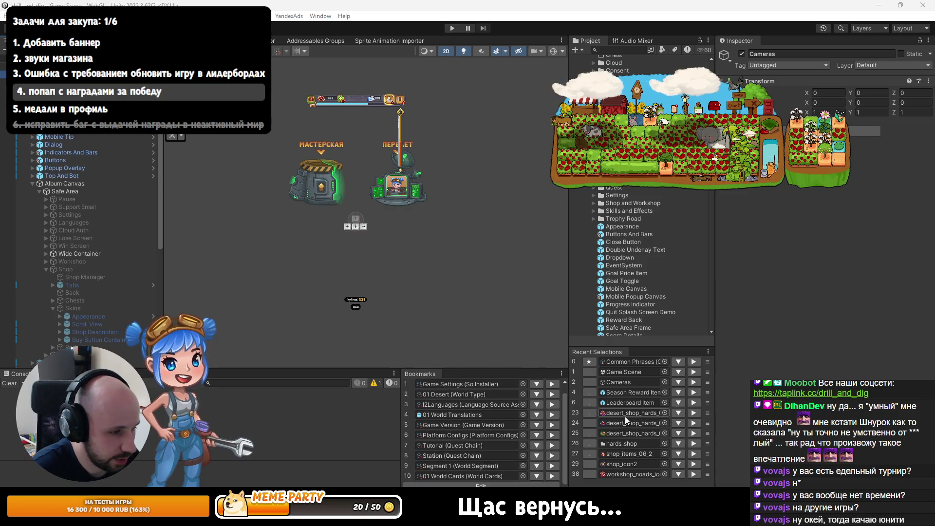
click(618, 50)
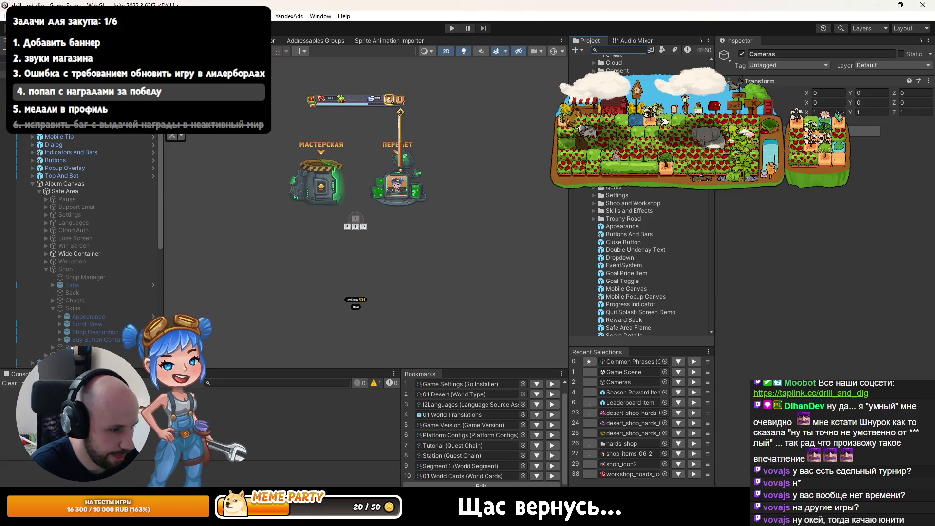
text(ыуфы)
key(BackSpace)
key(BackSpace)
key(BackSpace)
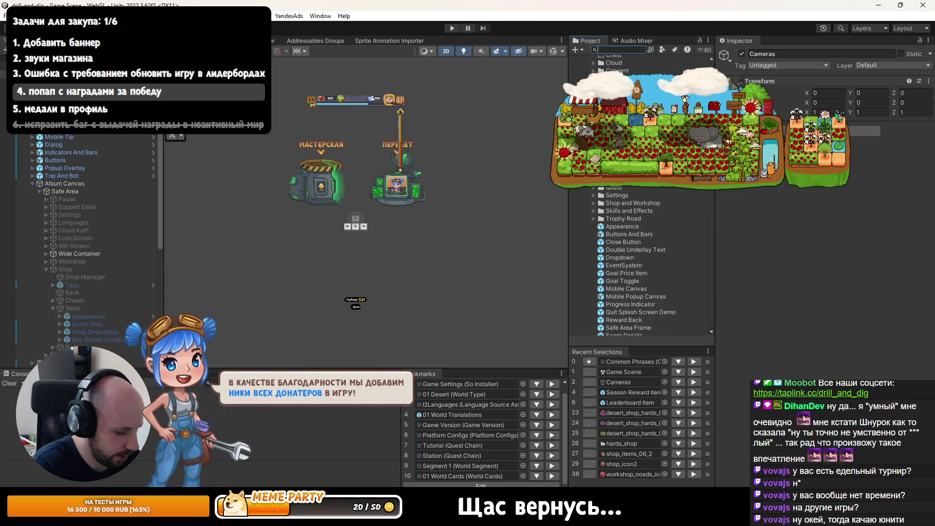
- Filter the Project by 'season', select Season Reward and expand the first rank's Rewards list
text(season)
click(597, 77)
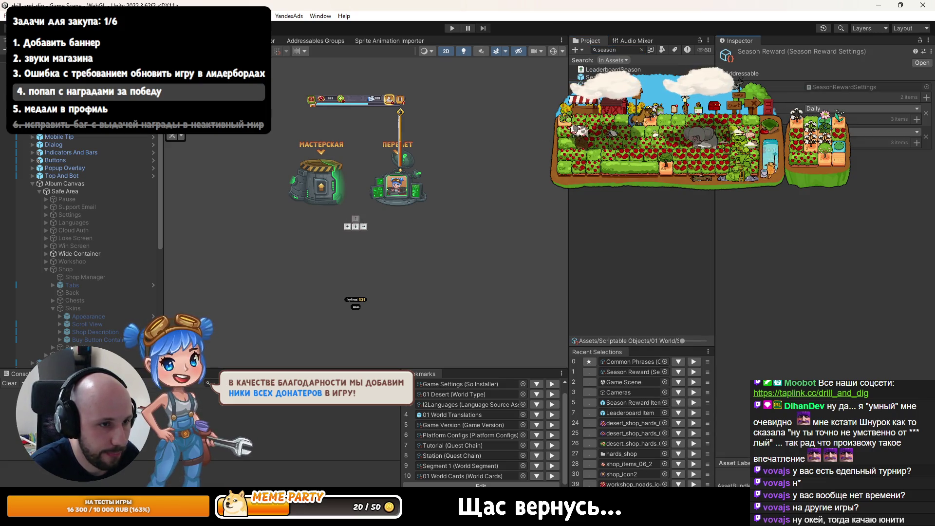
click(857, 142)
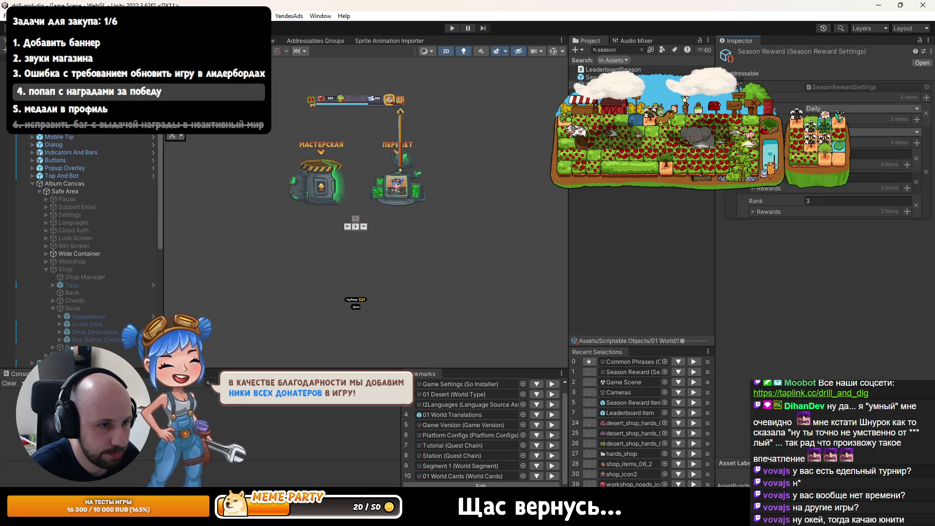
click(907, 165)
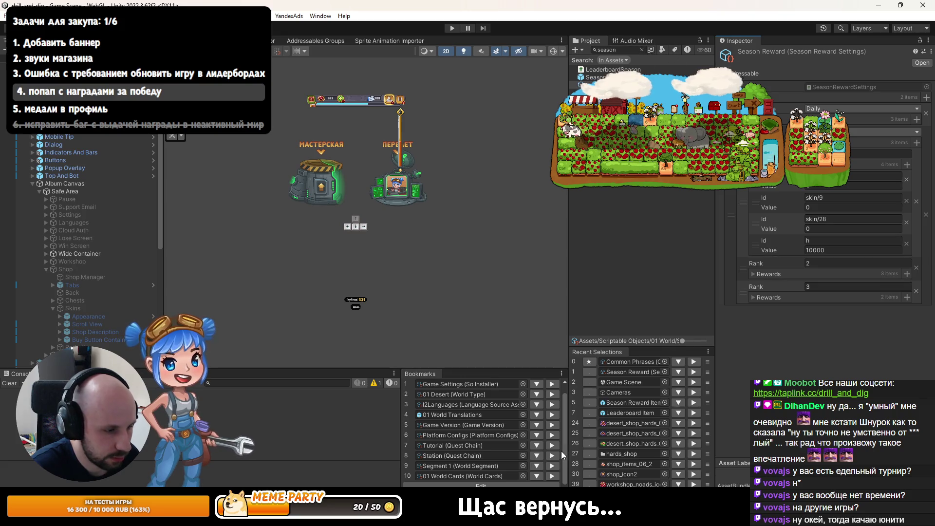
- Search the Project for 'portra' and open the Portraits asset to browse its portrait entries
drag(569, 344, 519, 344)
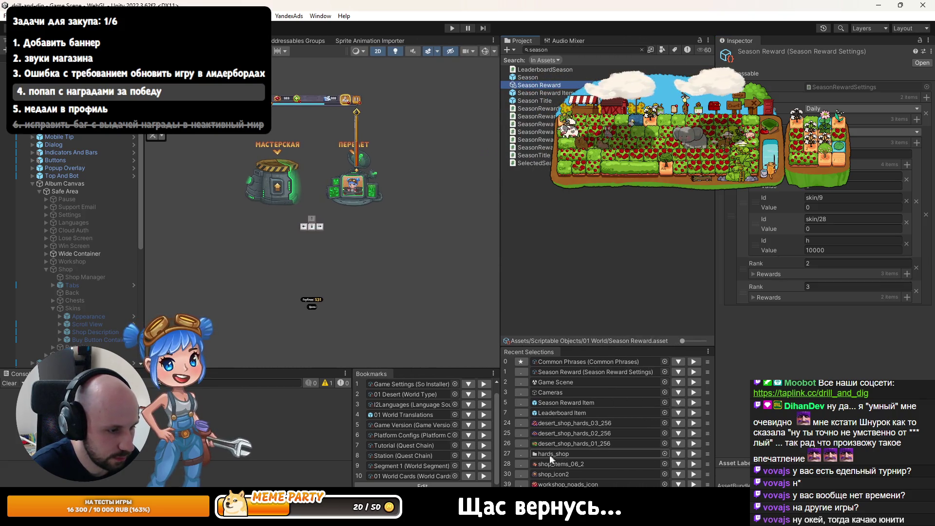
click(584, 49)
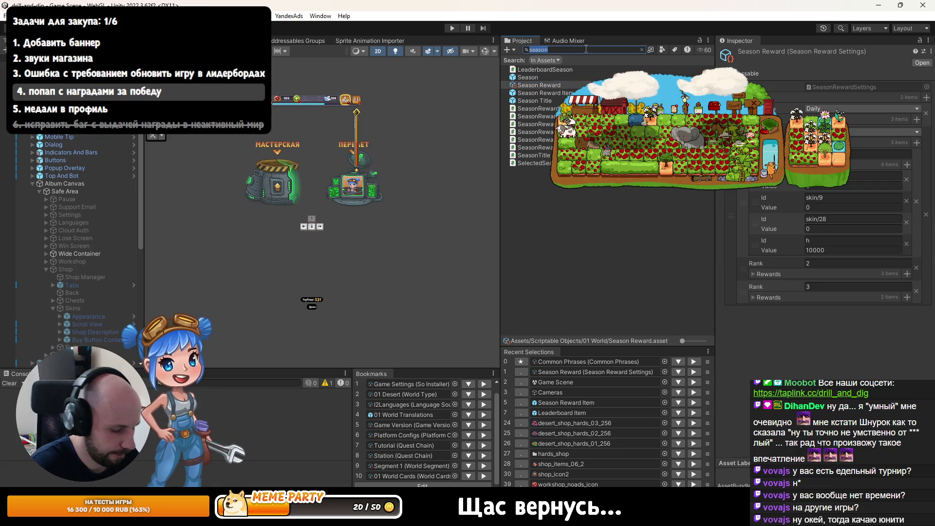
text(portra)
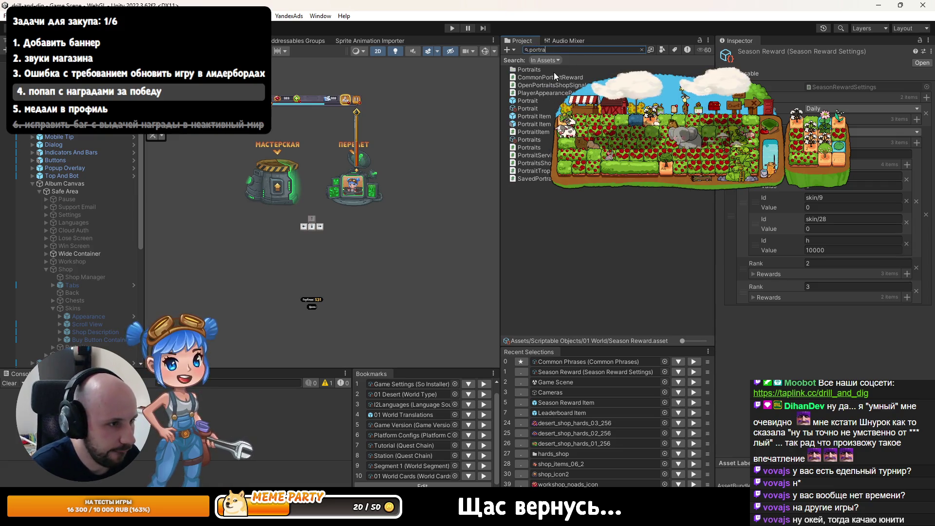
click(529, 138)
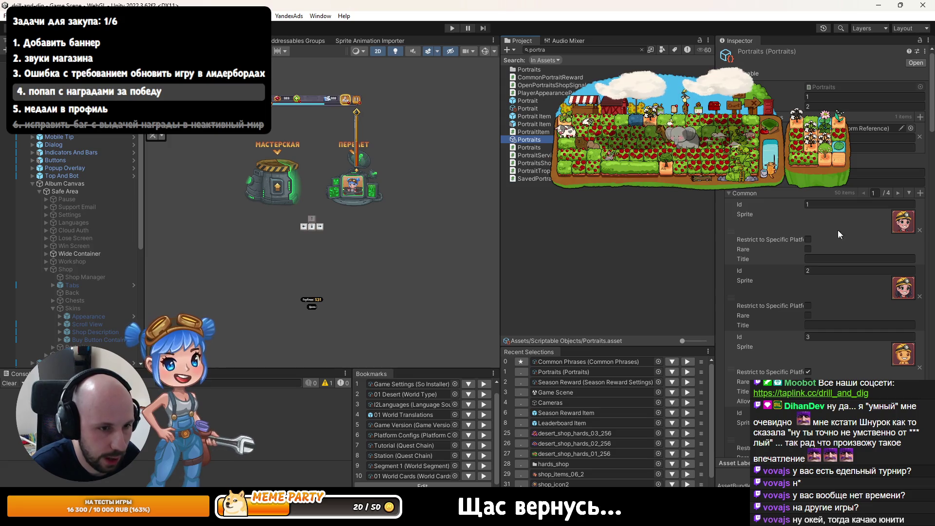
scroll(833, 214, down, 15)
scroll(834, 209, up, 15)
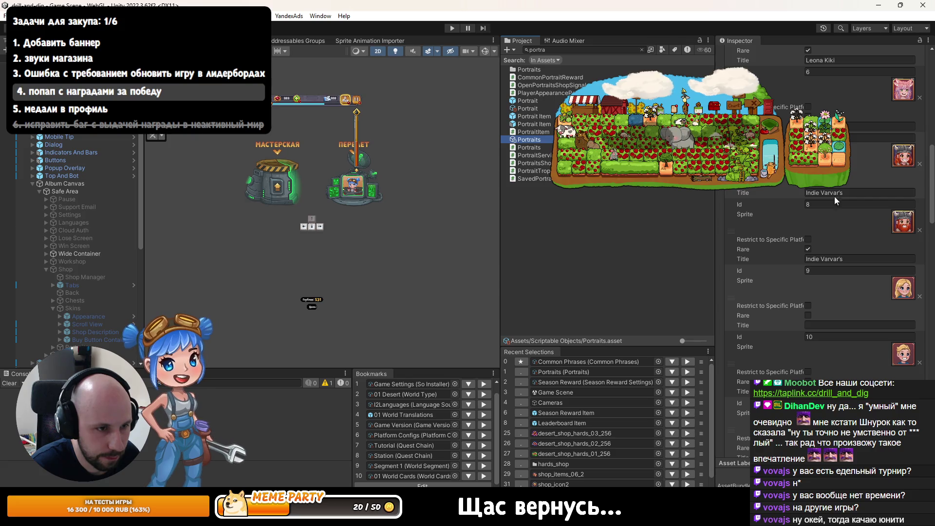
click(882, 138)
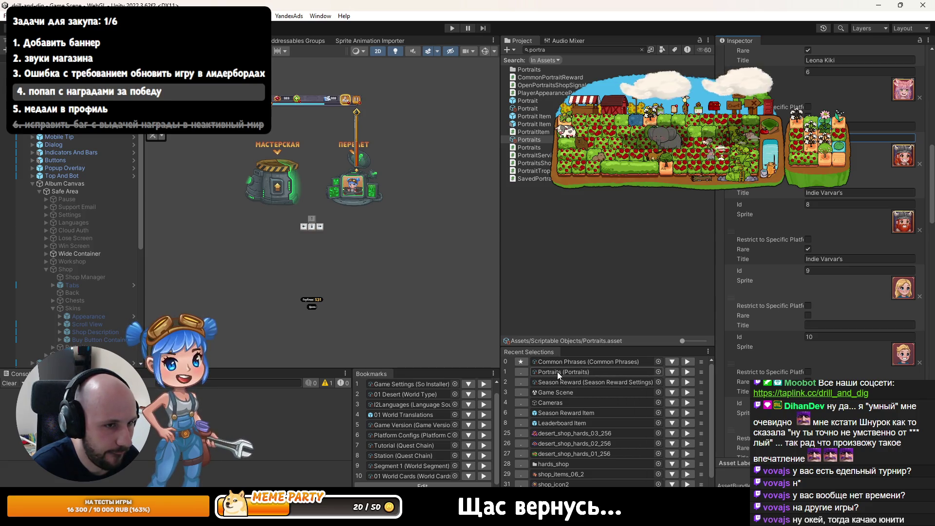
click(687, 372)
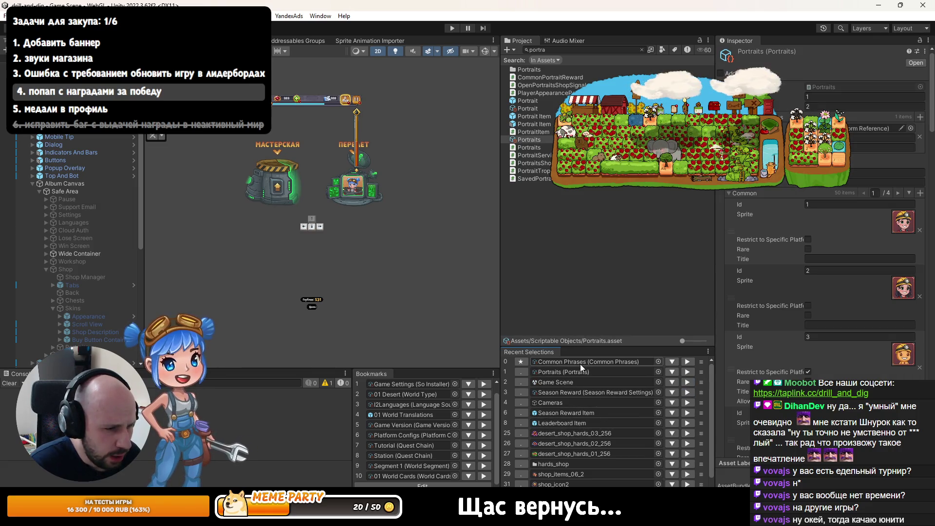
- In the Season Reward asset, add a first-rank reward entry with Id 'portrait/7'
click(580, 392)
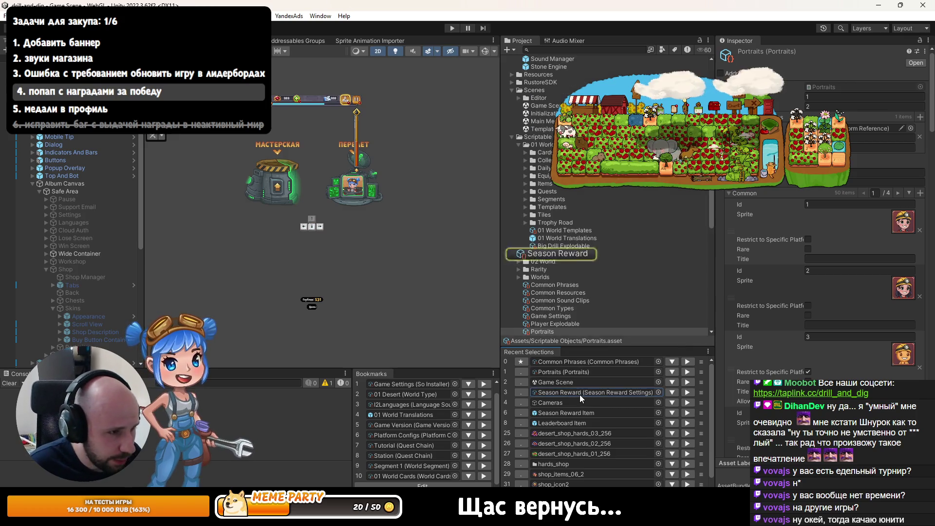
click(571, 253)
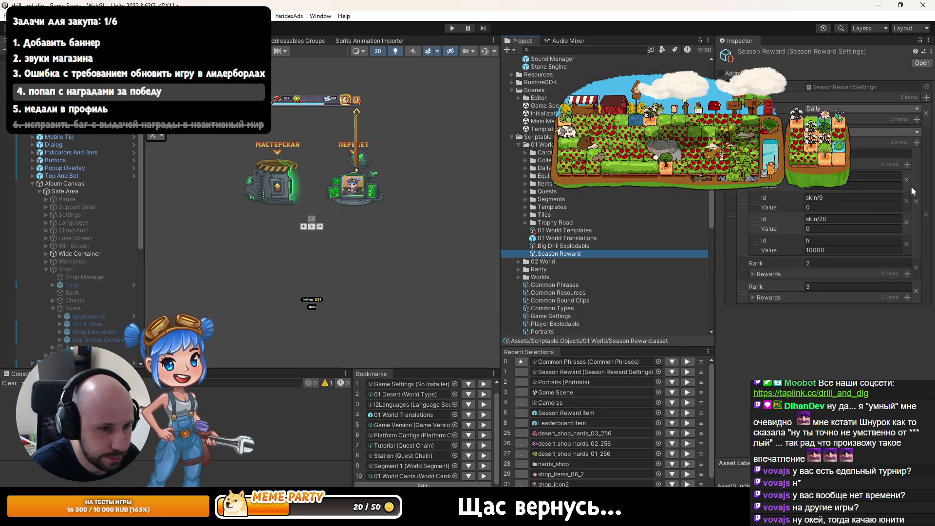
drag(715, 215, 676, 214)
click(906, 165)
click(818, 261)
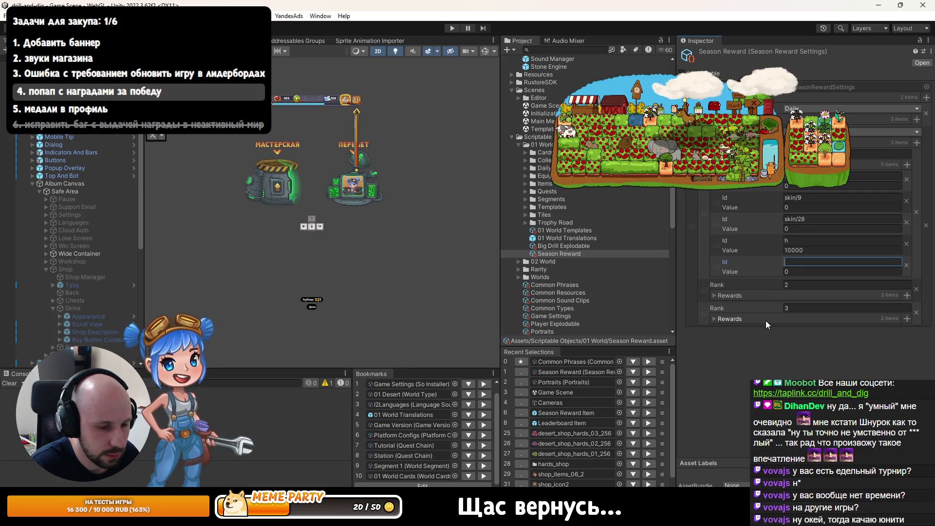
text(portrait)
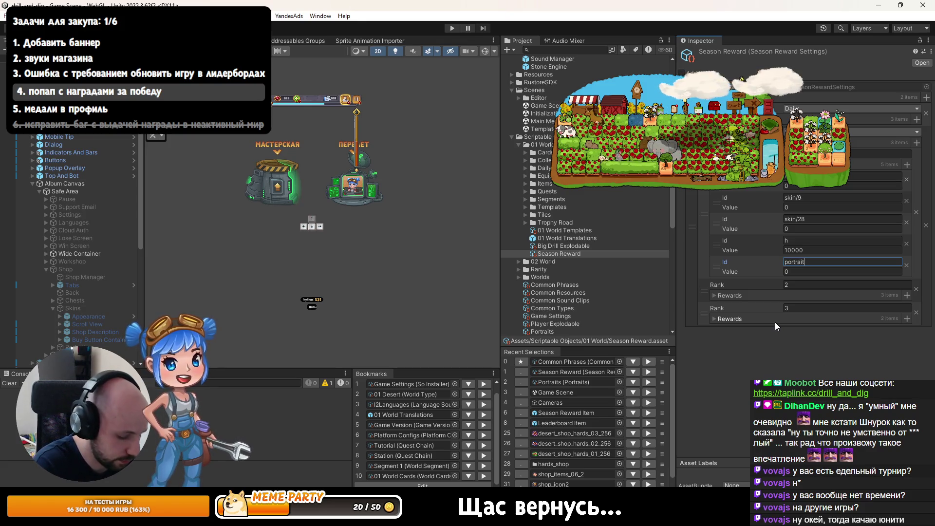
text(/7)
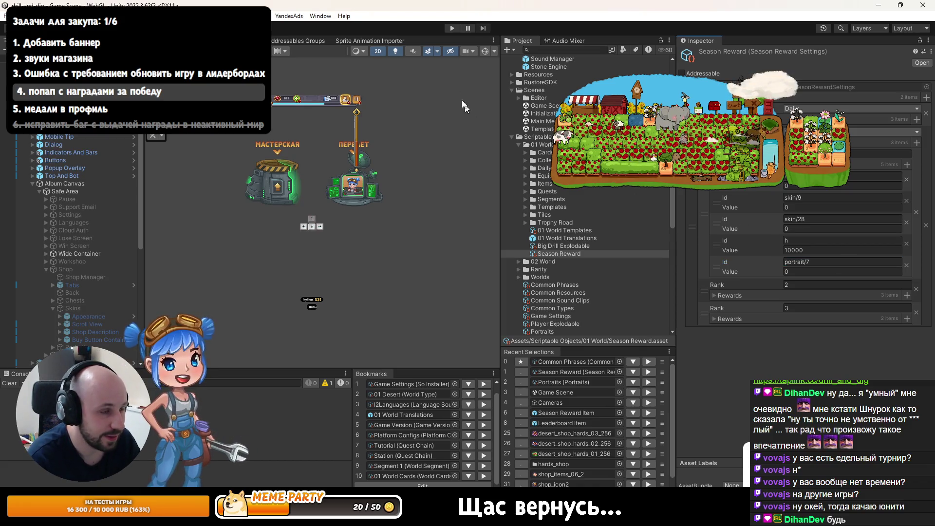
- Play the game, view the leaderboard's first-place reward popup with its blank new entry, then stop
key(alt+Tab)
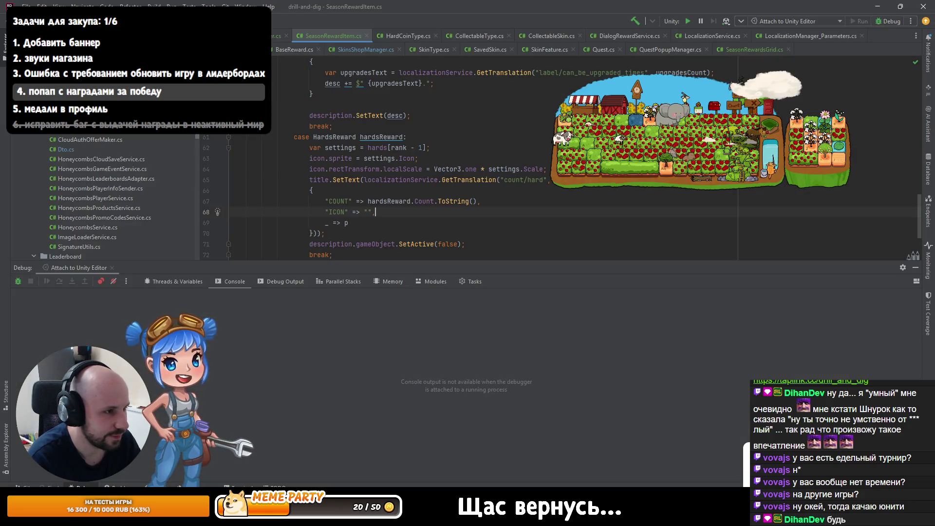
key(alt+Tab)
click(451, 28)
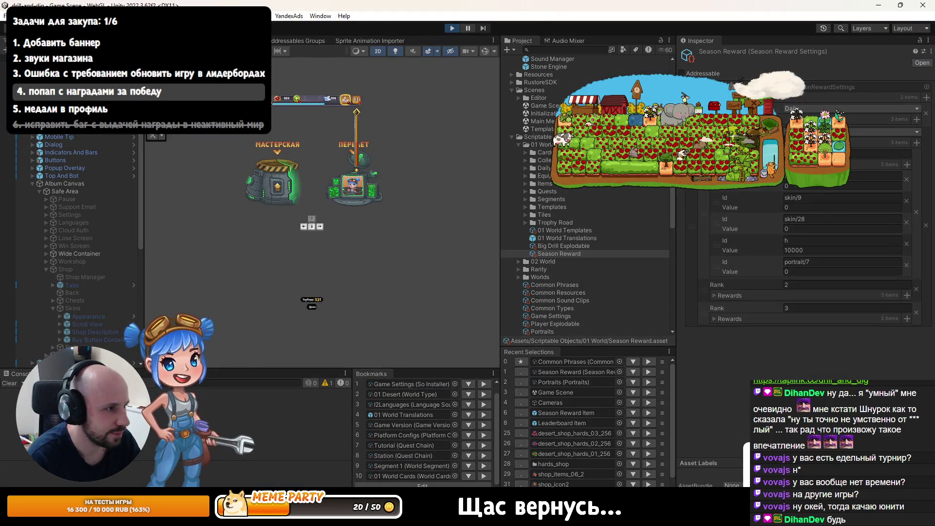
click(369, 85)
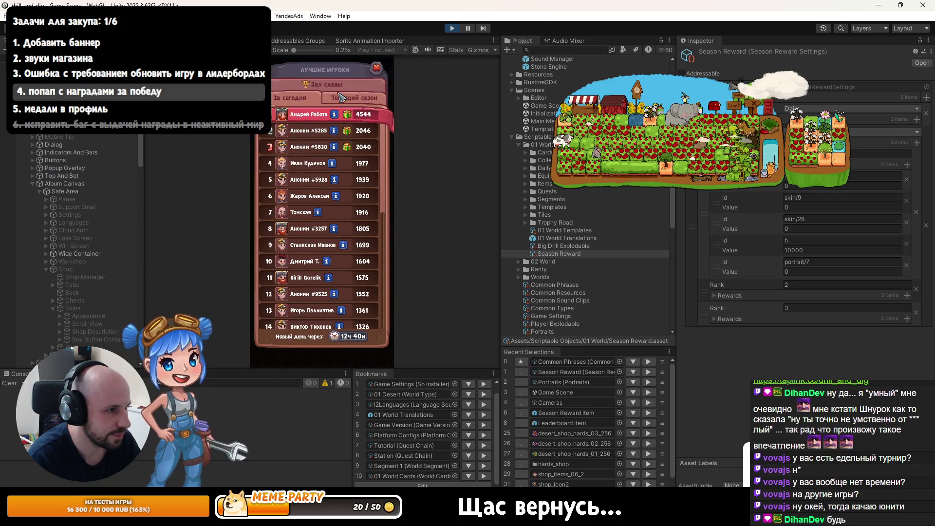
click(347, 115)
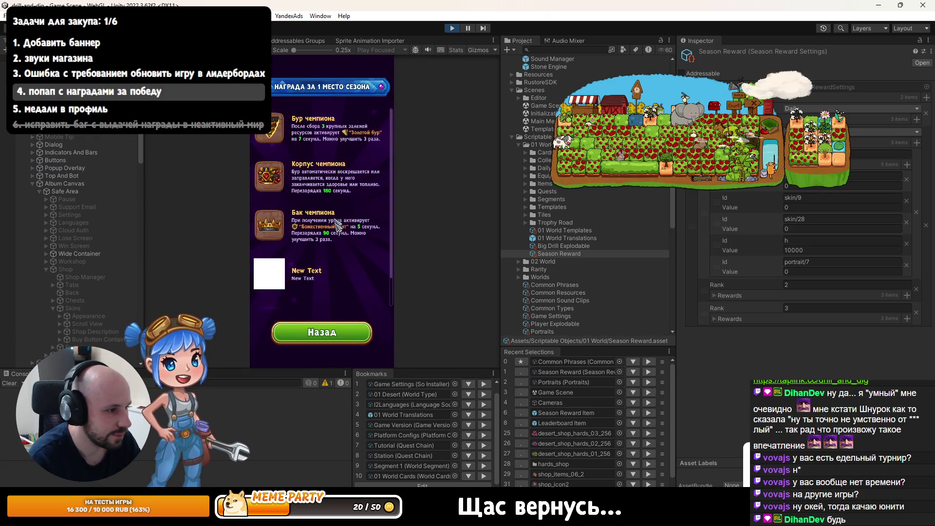
click(451, 29)
key(alt+Tab)
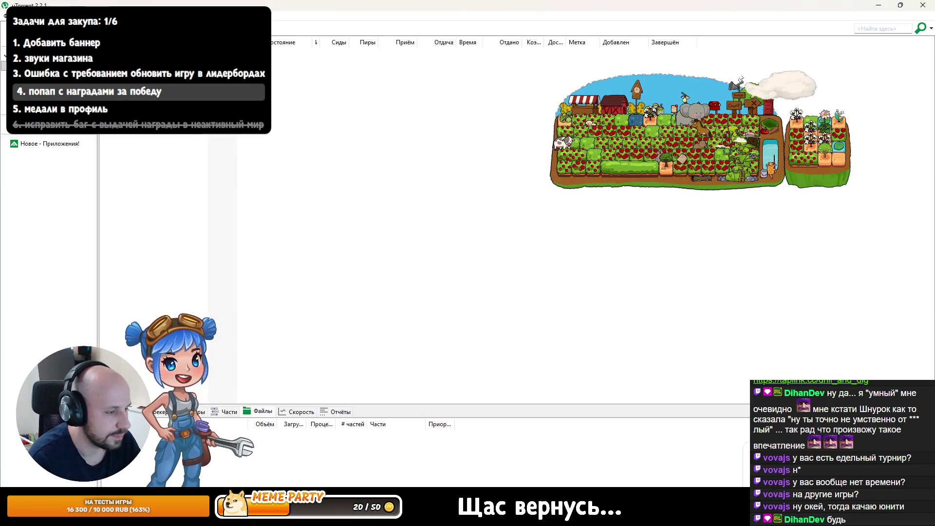
click(915, 267)
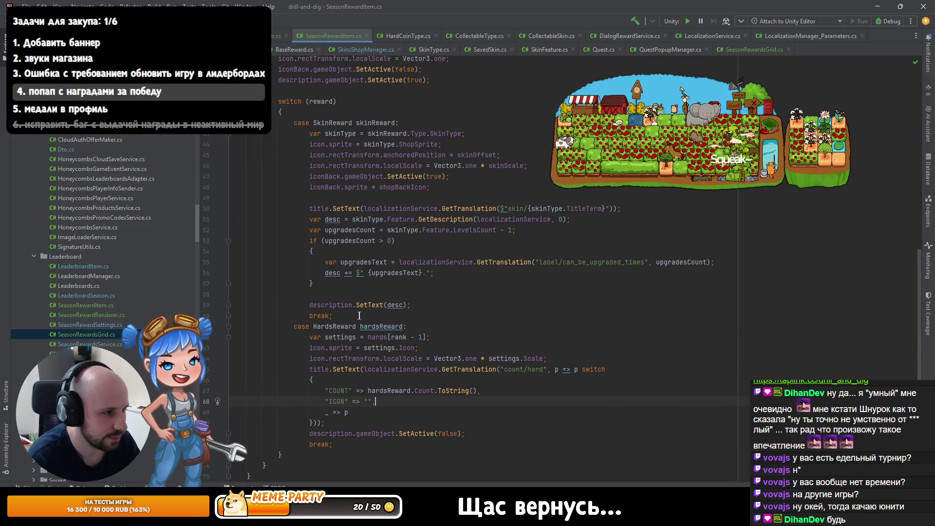
- Add a default branch to the reward switch that calls gameObject.SetActive(false)
scroll(336, 268, up, 5)
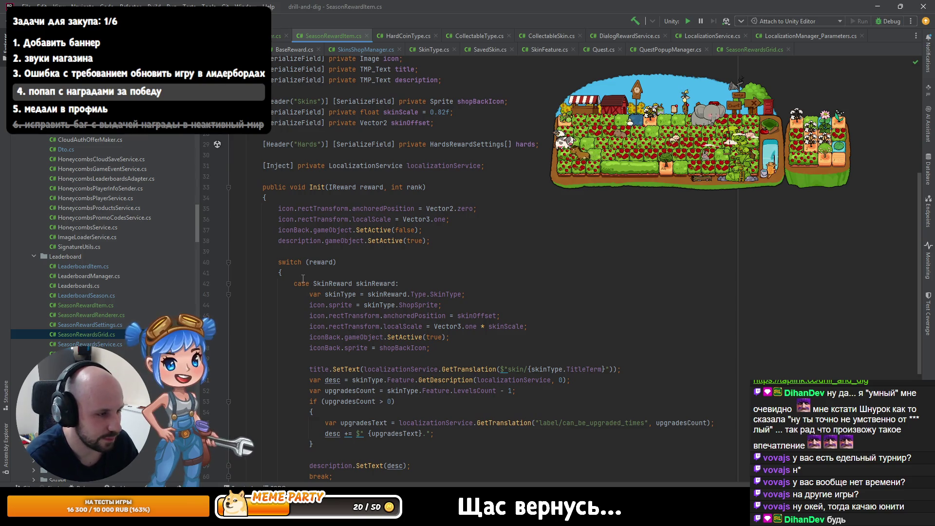
scroll(336, 383, down, 7)
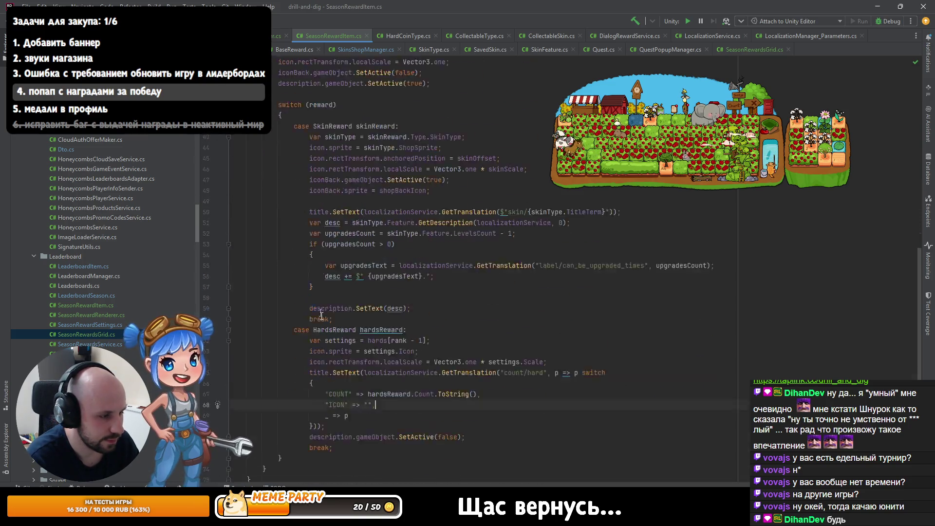
text(,)
scroll(336, 383, up, 2)
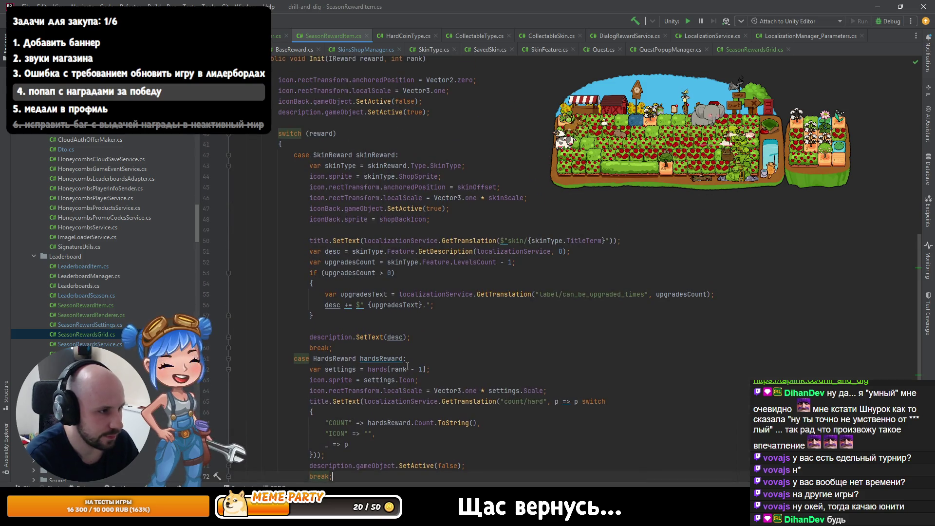
key(Return)
text(de)
key(Down)
key(Down)
key(Down)
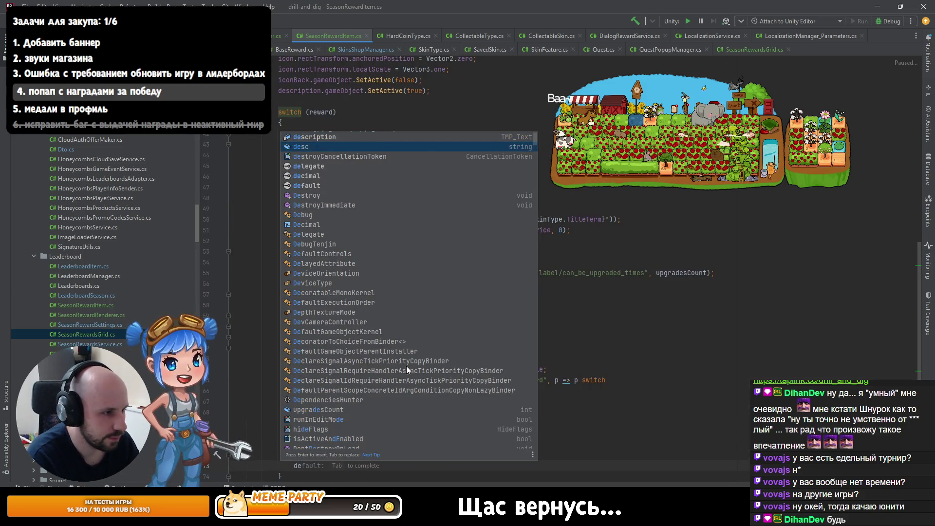
key(Return)
text(g)
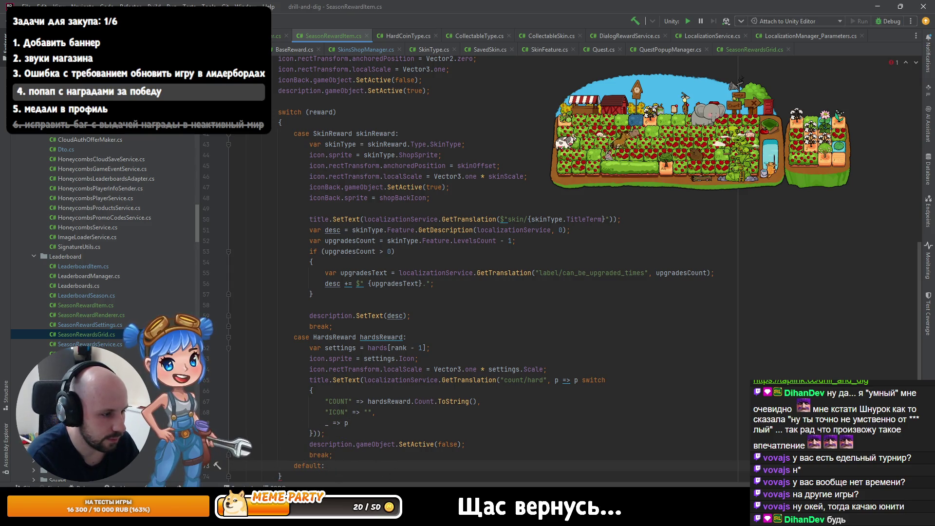
key(Return)
text(g)
key(Return)
text(.SetActive(false);)
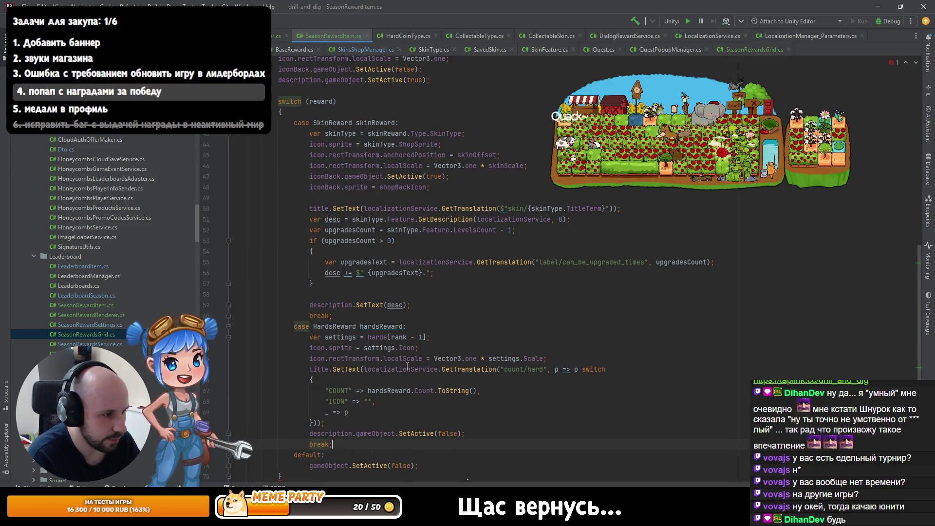
- Insert a case CommonPortraitReward line above default and jump to the CommonPortraitReward class
key(ctrl+alt+Return)
text(ca)
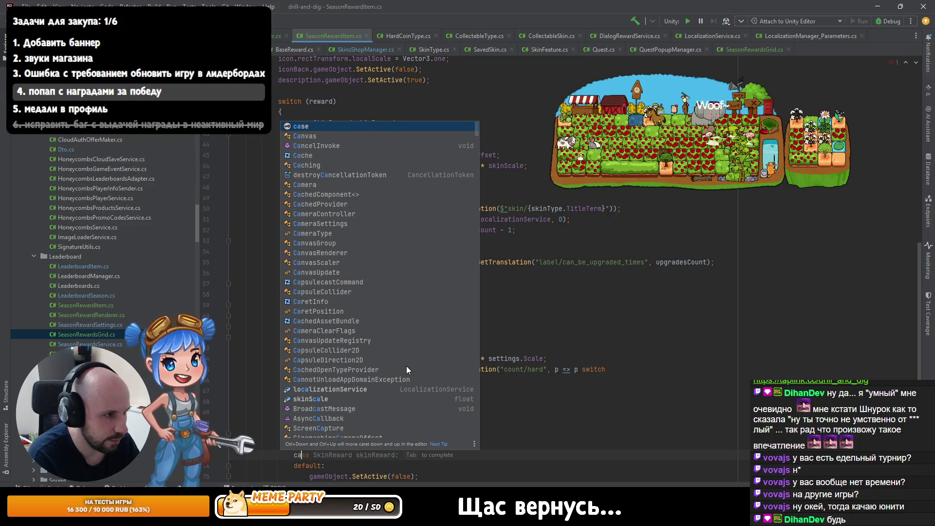
key(Tab)
text(P)
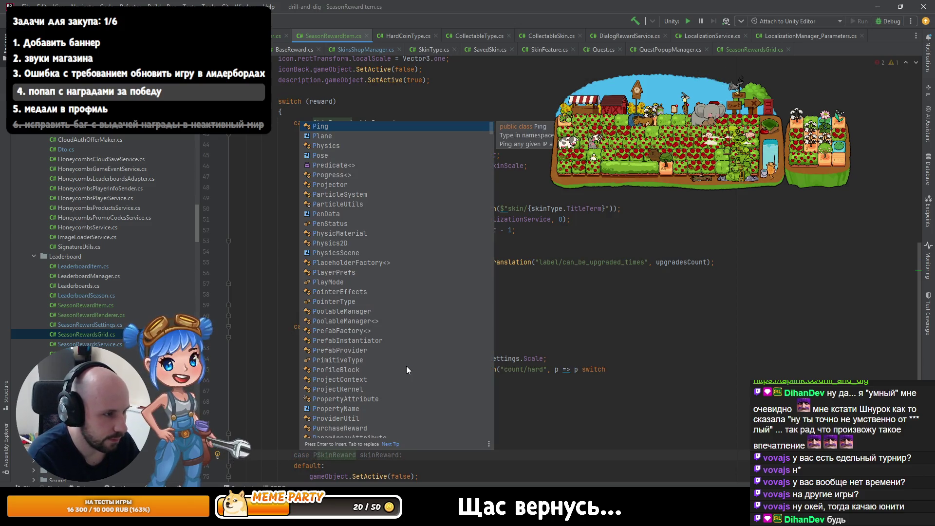
text(ortraRe)
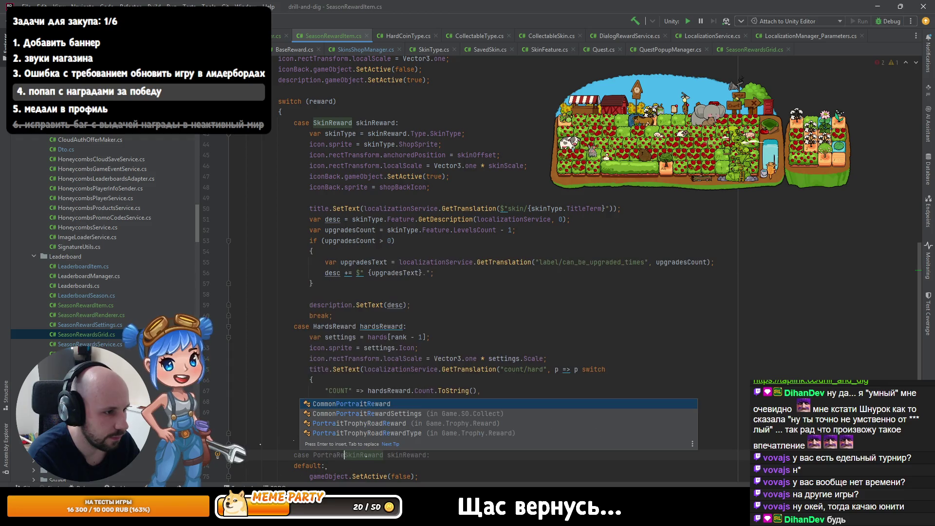
key(Tab)
key(ctrl+b)
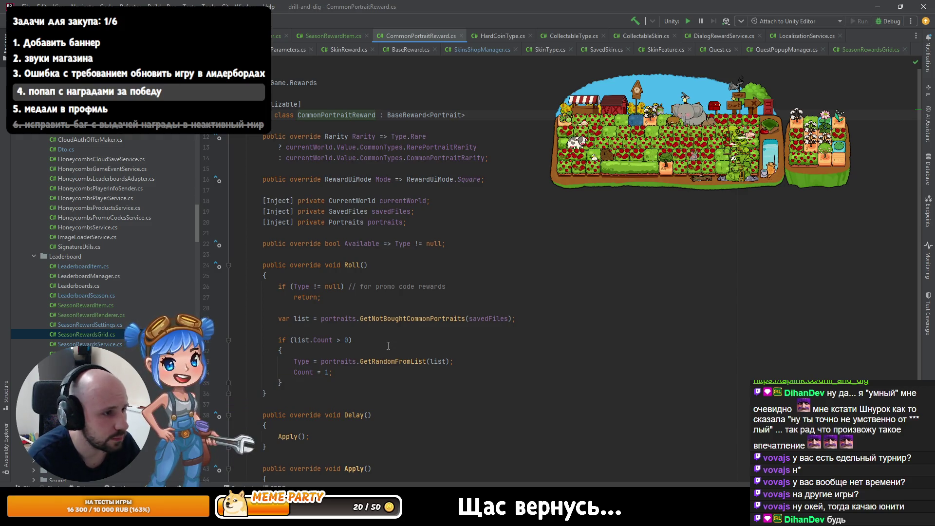
- Find CommonPortraitReward's usage in RewardService.cs and check the PortraitPrefix 'portrait/' constant
scroll(369, 346, down, 3)
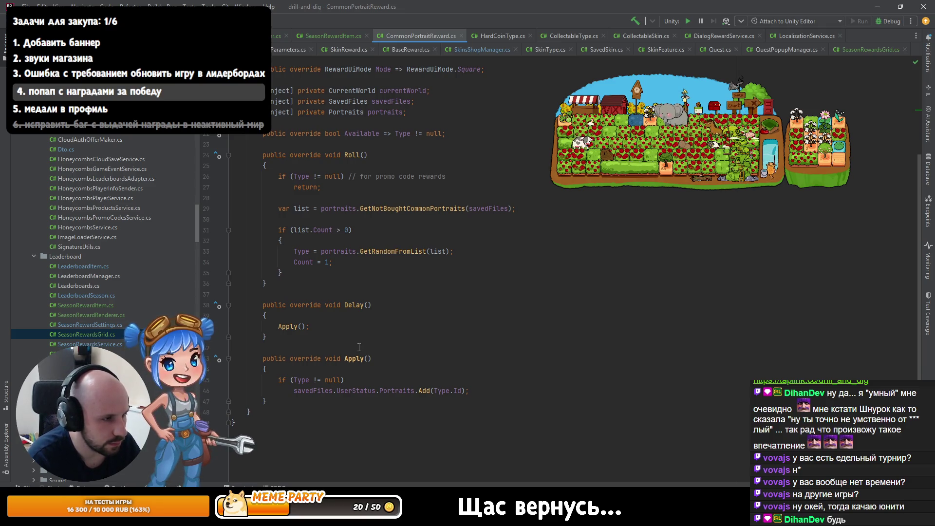
scroll(359, 347, up, 3)
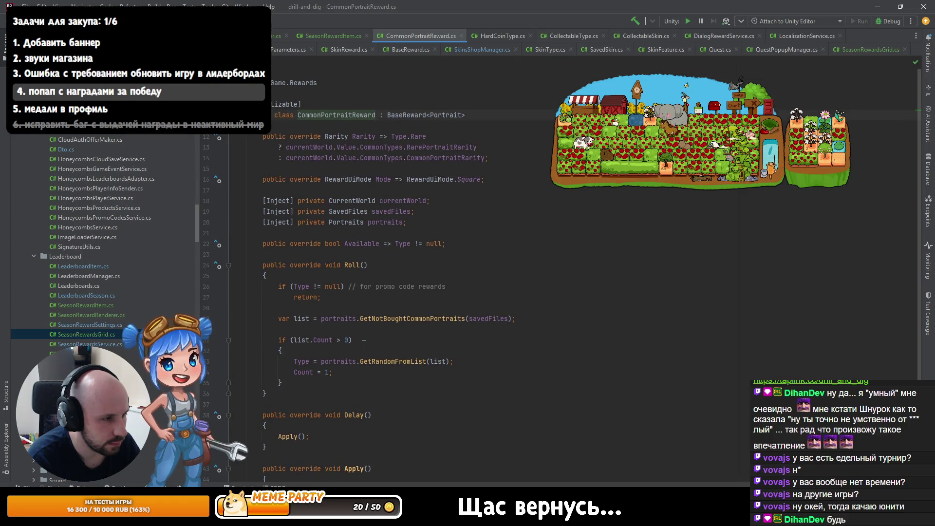
ctrl+click(336, 117)
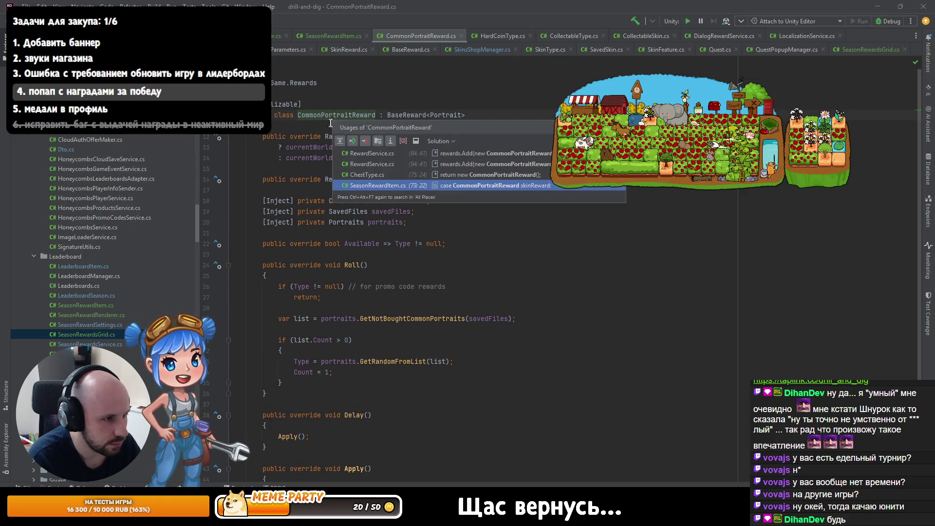
click(481, 154)
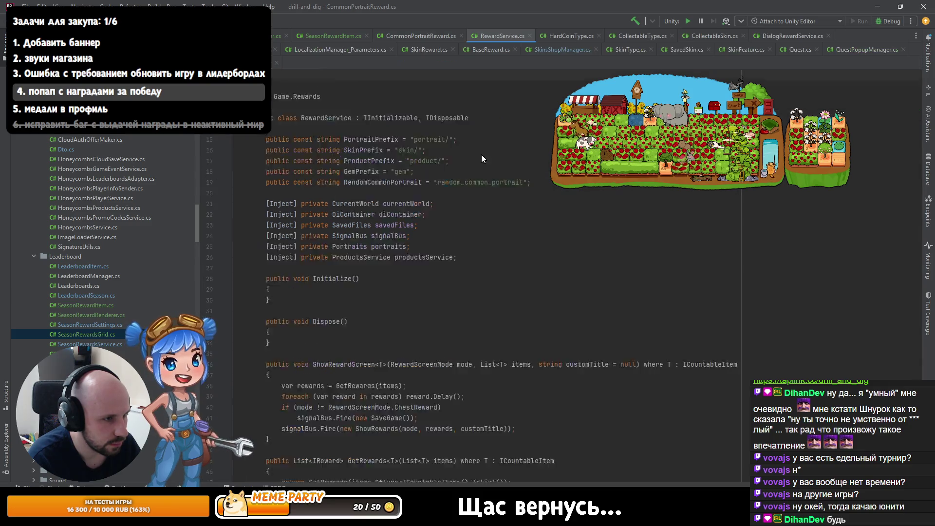
ctrl+click(393, 169)
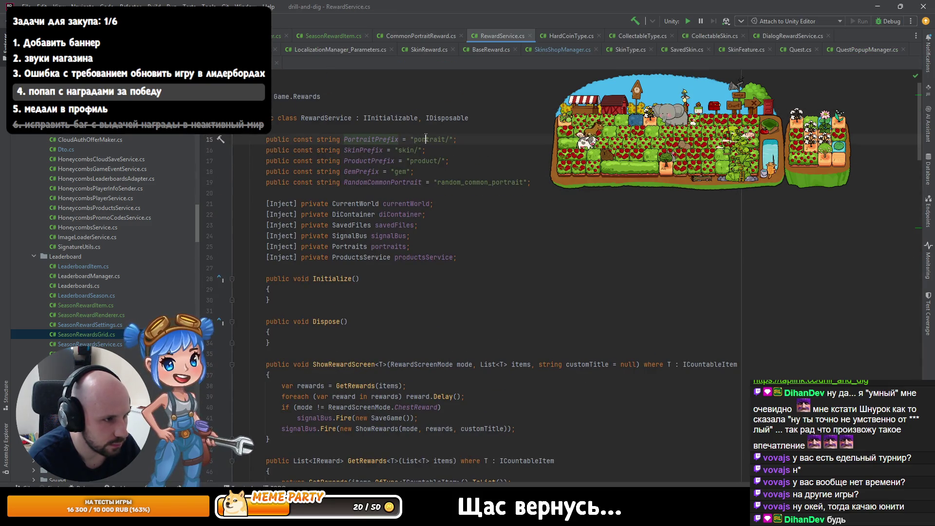
key(ctrl+minus)
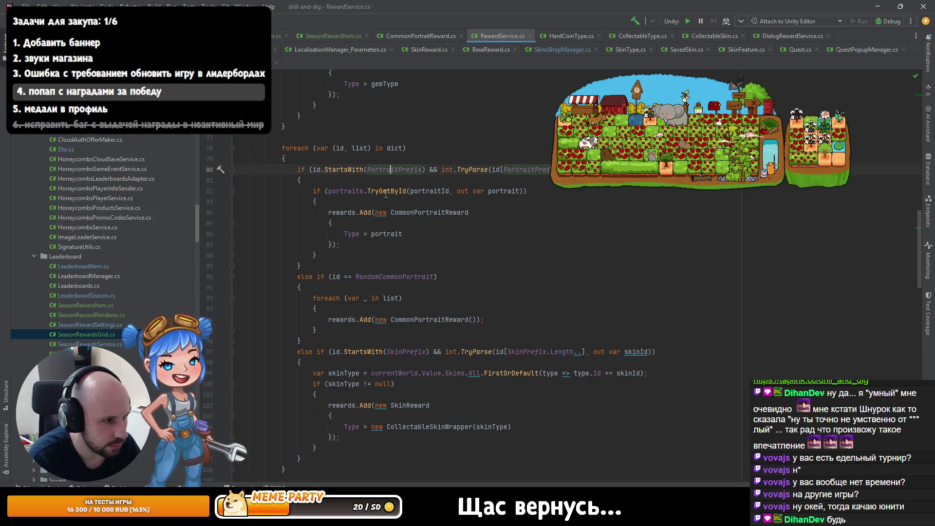
- Back in SeasonRewardItem.cs, name the portrait case variable portraitReward
key(ctrl+minus)
key(ctrl+minus)
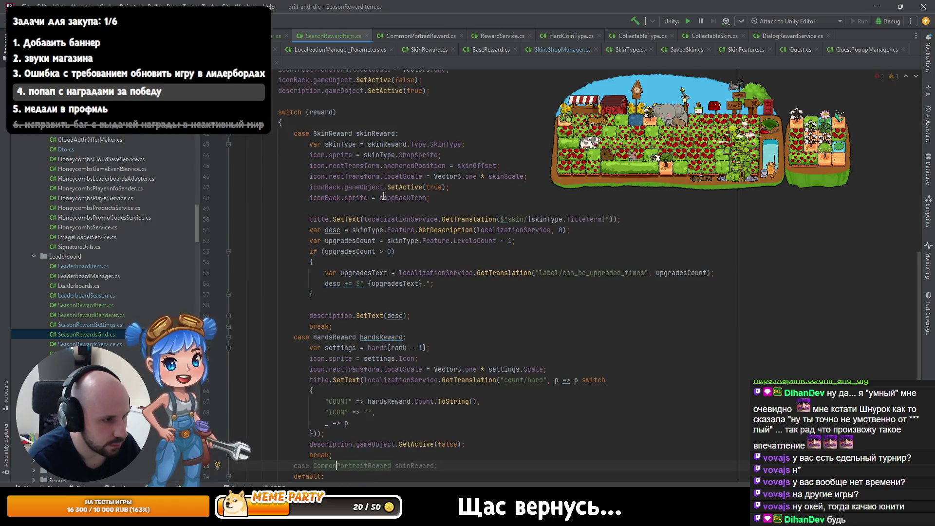
key(ctrl+minus)
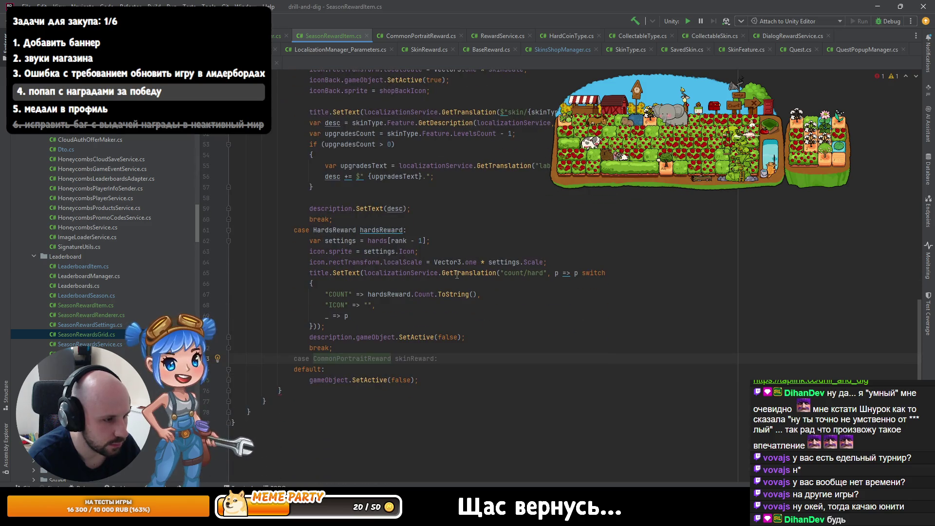
key(End)
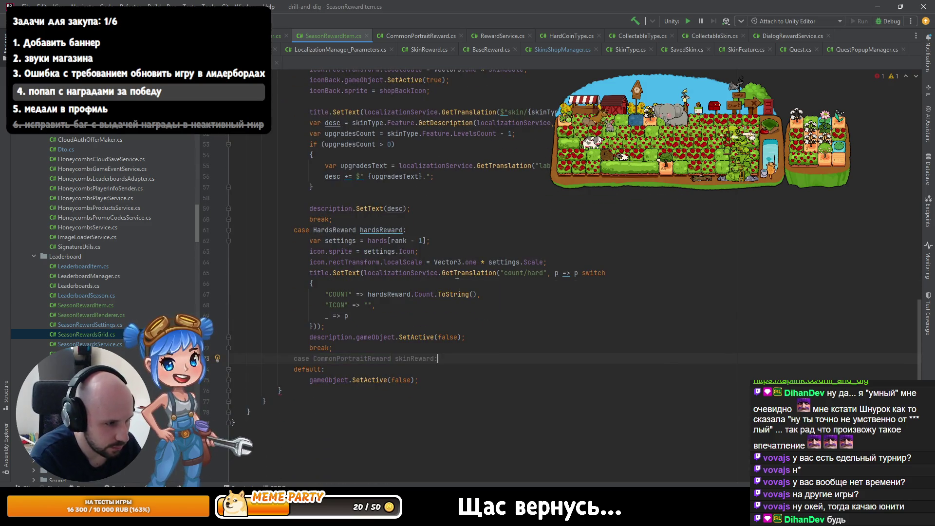
key(Return)
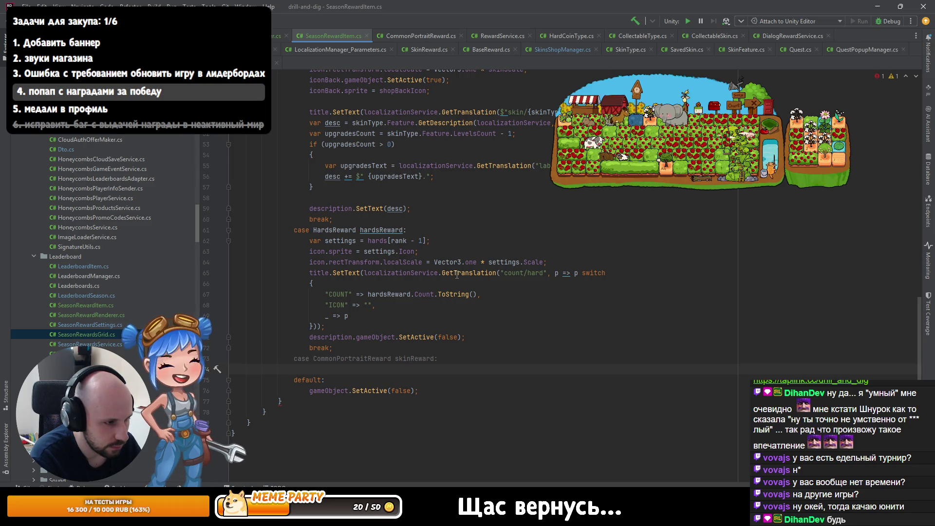
click(395, 358)
text(p)
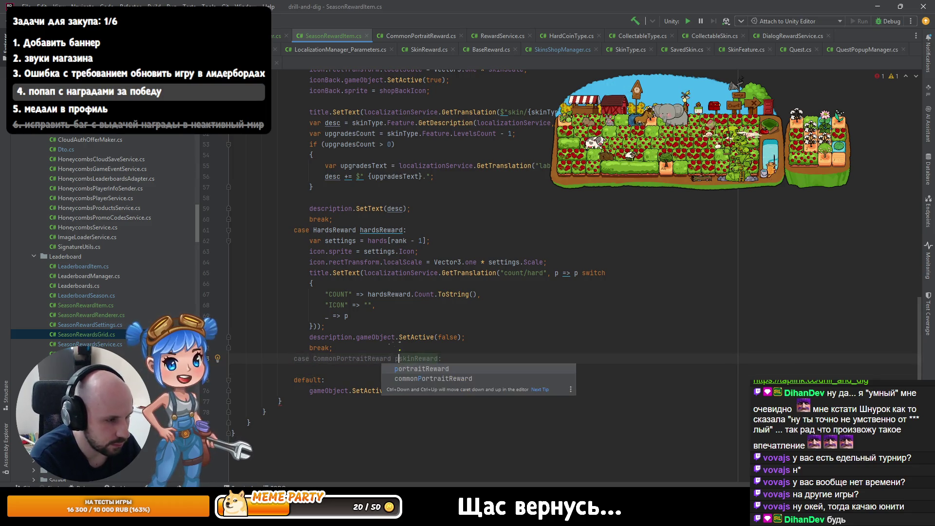
key(Tab)
key(Return)
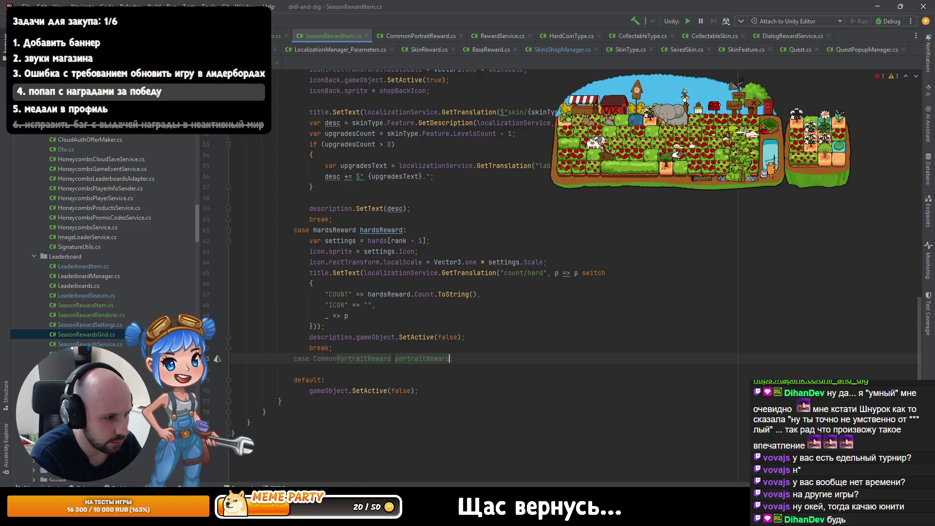
- Set icon.sprite to portraitReward.Type.Icon in the portrait case
key(End)
key(Return)
text(i)
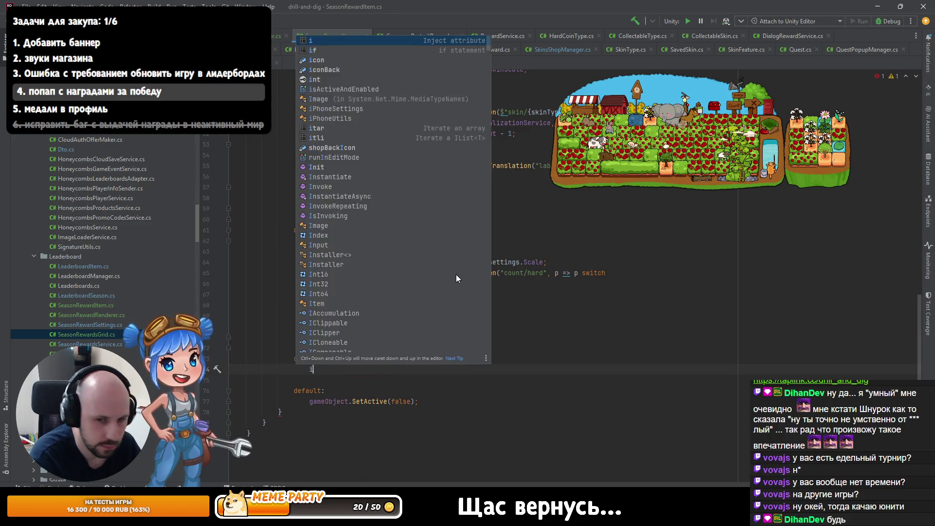
text(con.sprite = p)
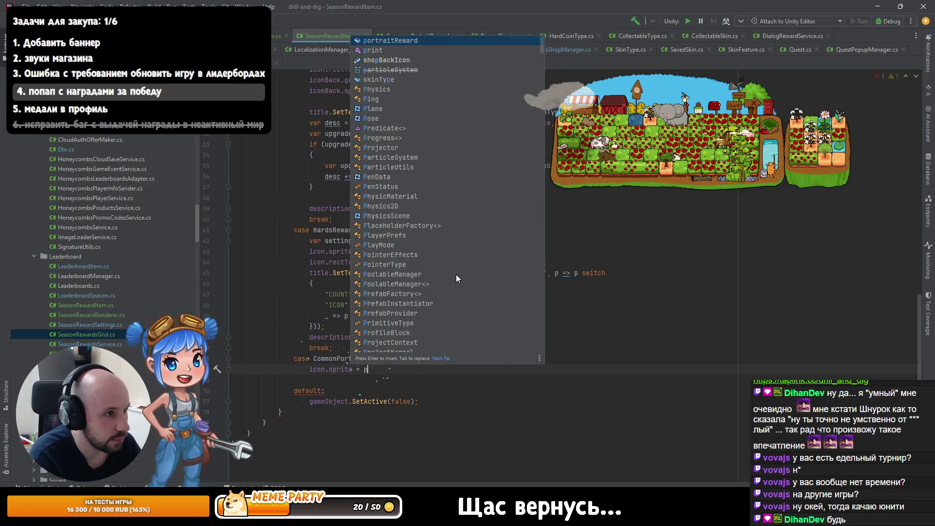
text(ortraitReward.Type.)
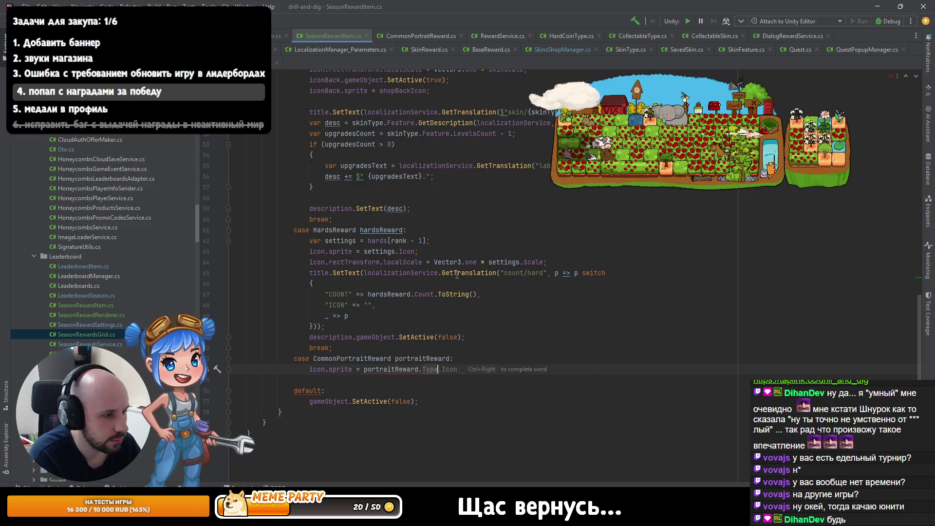
key(Tab)
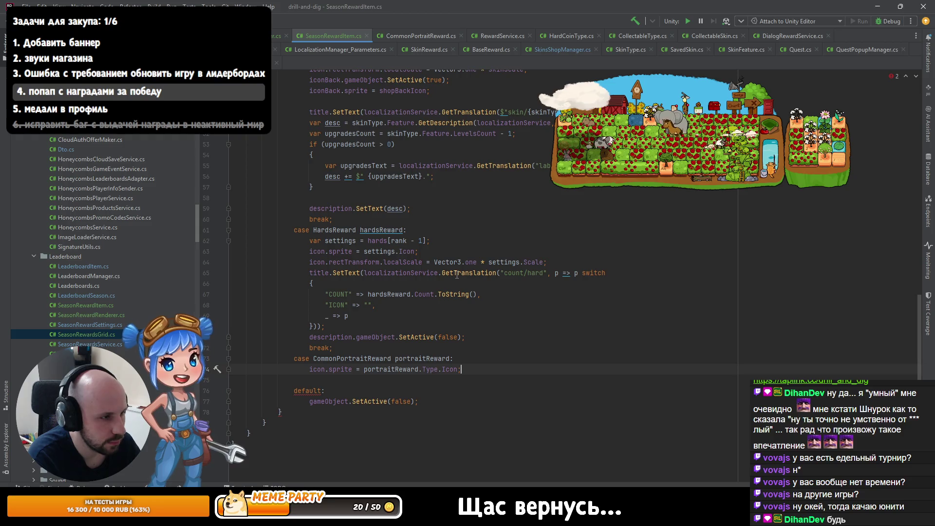
- Add title.SetText(portraitReward.Type.Title) and list every usage of Title
key(Return)
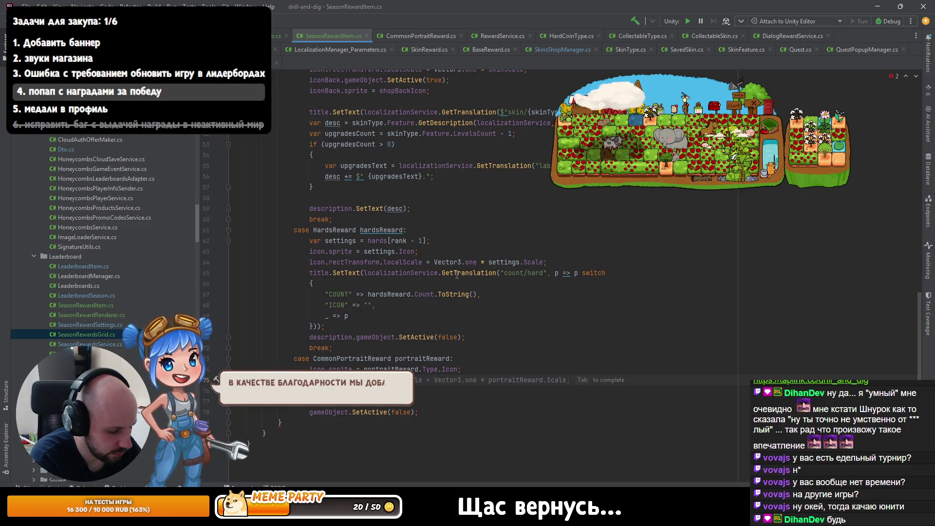
text(ti)
key(Escape)
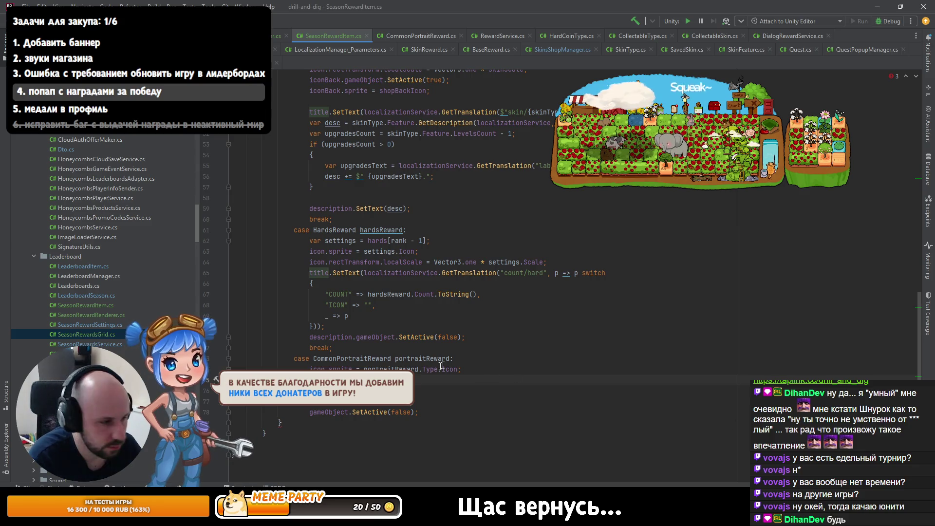
mouse_move(434, 366)
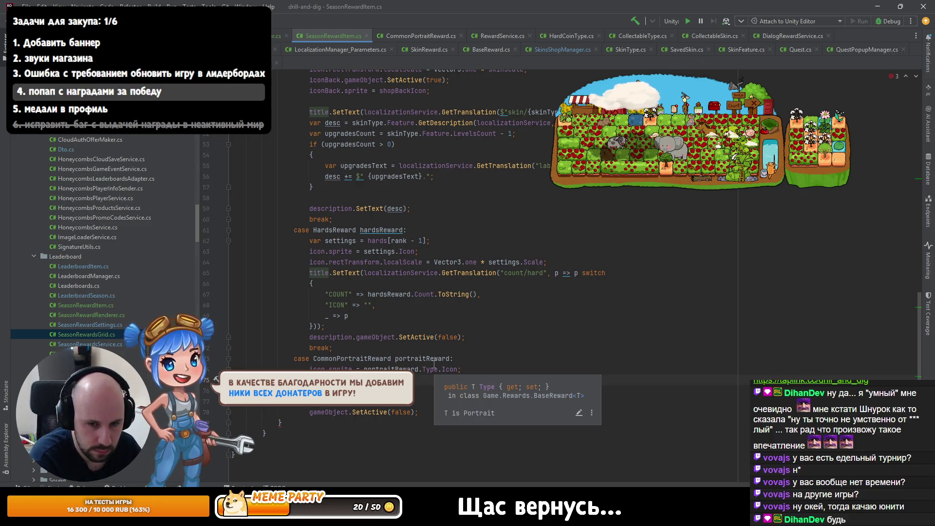
text(title.SetText()
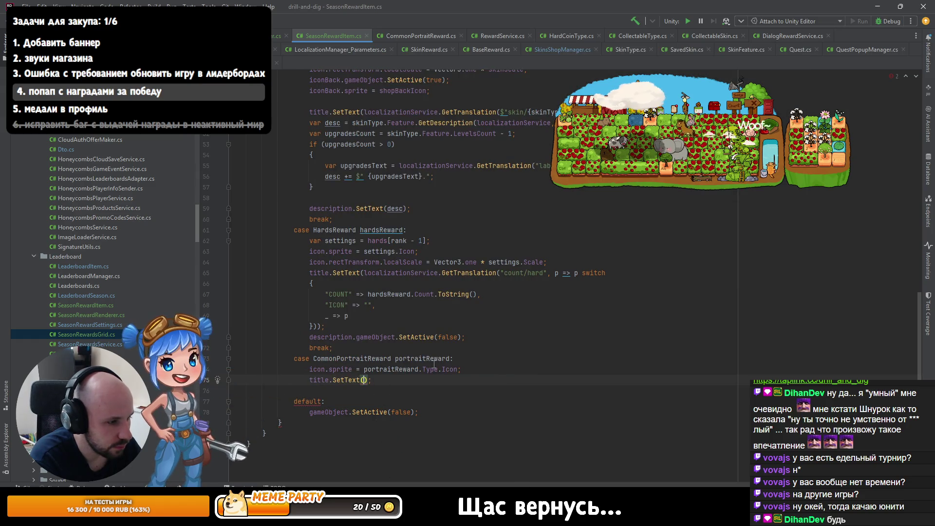
text(portraitReward.Title)
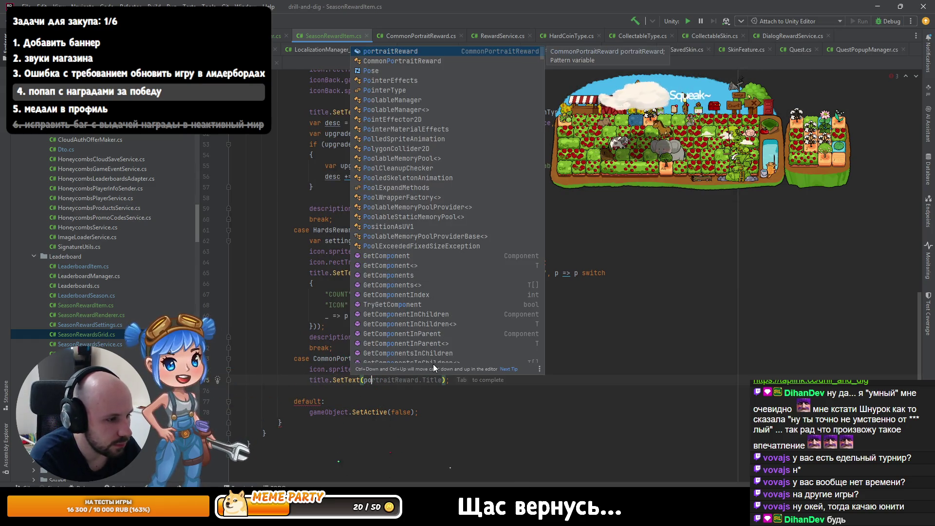
key(Tab)
text(Ty)
key(Tab)
text(.)
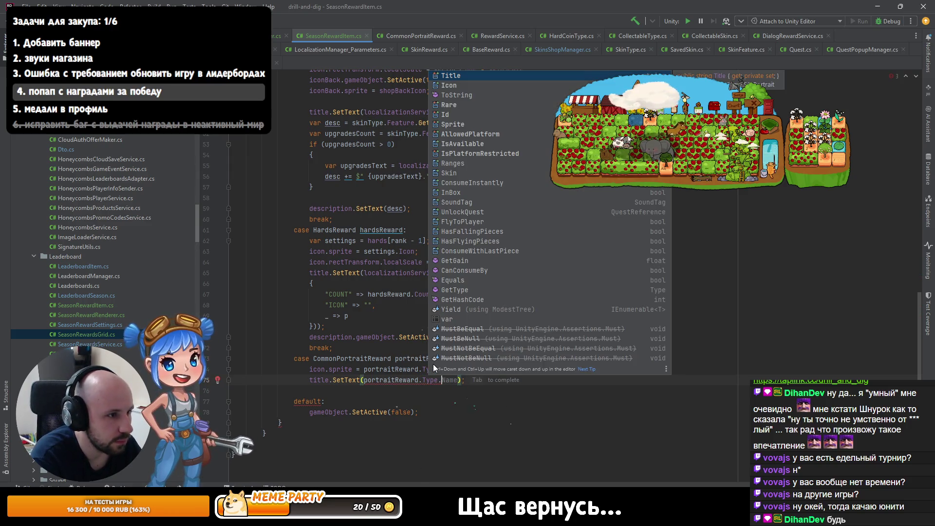
key(Return)
key(ctrl+alt+F7)
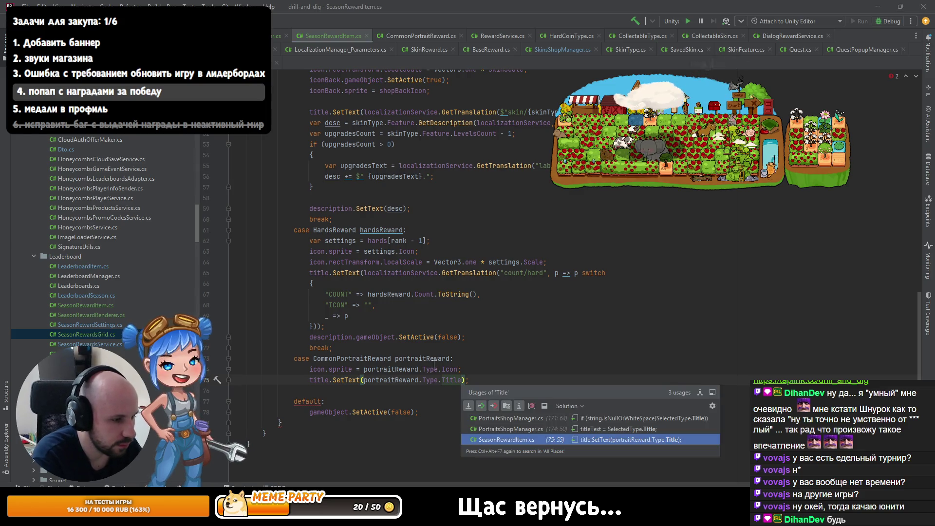
- Open the Title usage in PortraitsShopManager.cs and inspect the CommonTitle constant's declaration
key(Up)
key(Up)
key(Return)
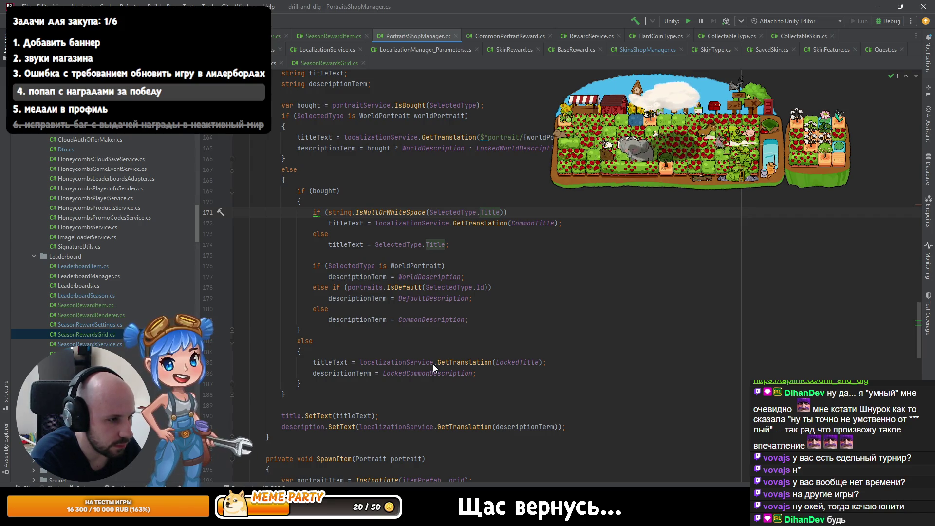
key(Down)
key(ctrl+Right)
key(F12)
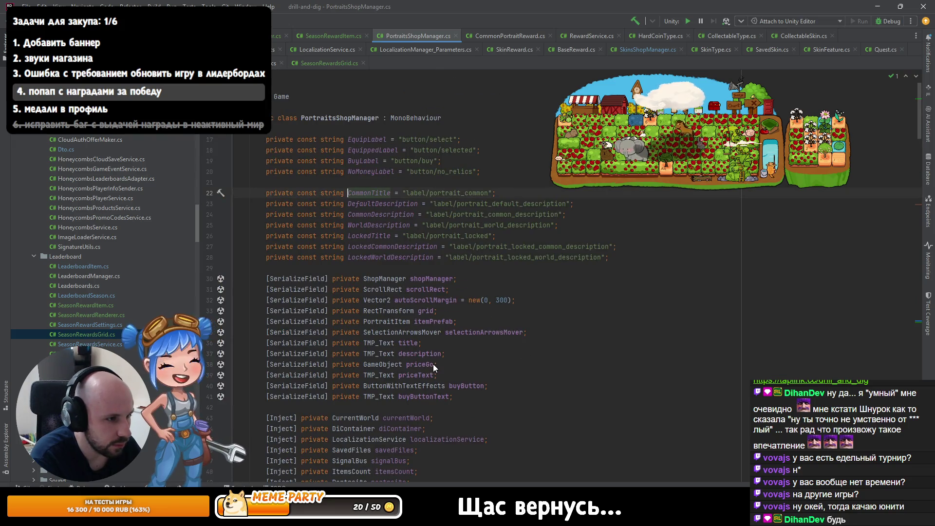
key(ctrl+minus)
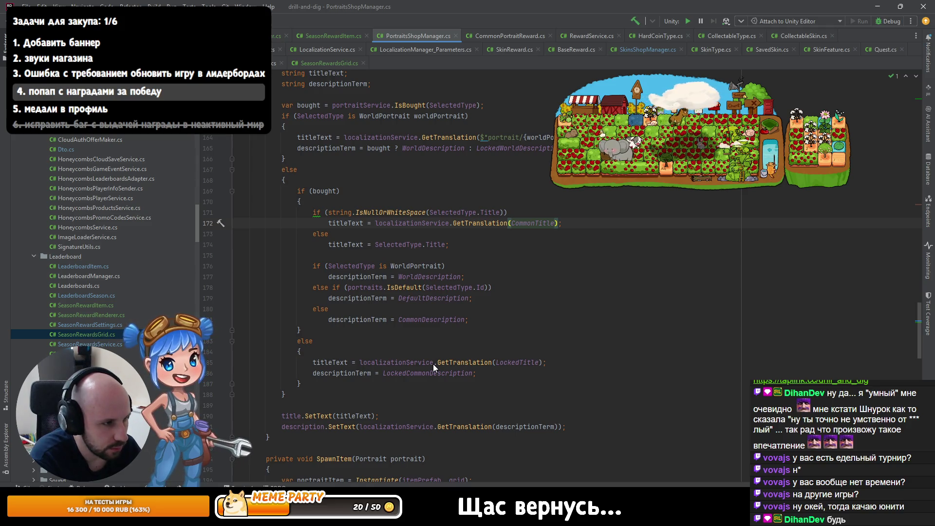
key(Down)
key(Down)
key(Up)
key(Up)
key(F12)
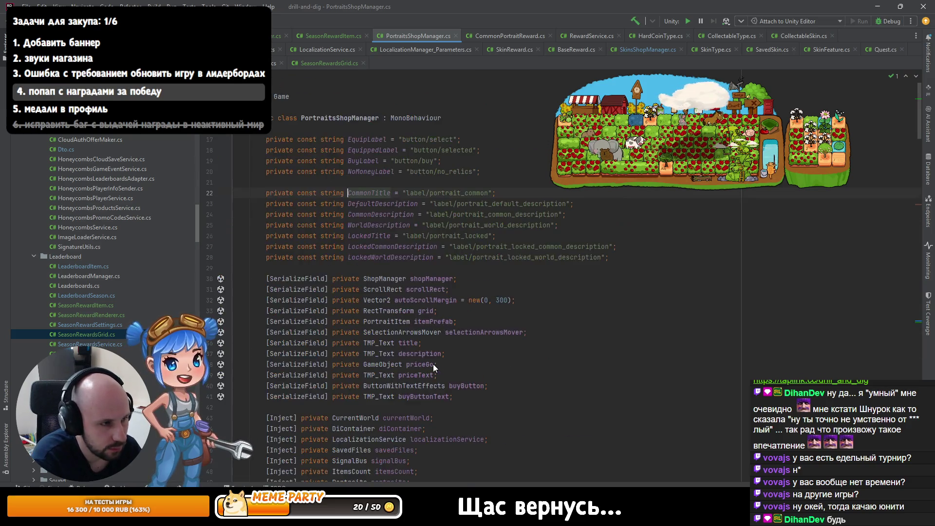
key(ctrl+minus)
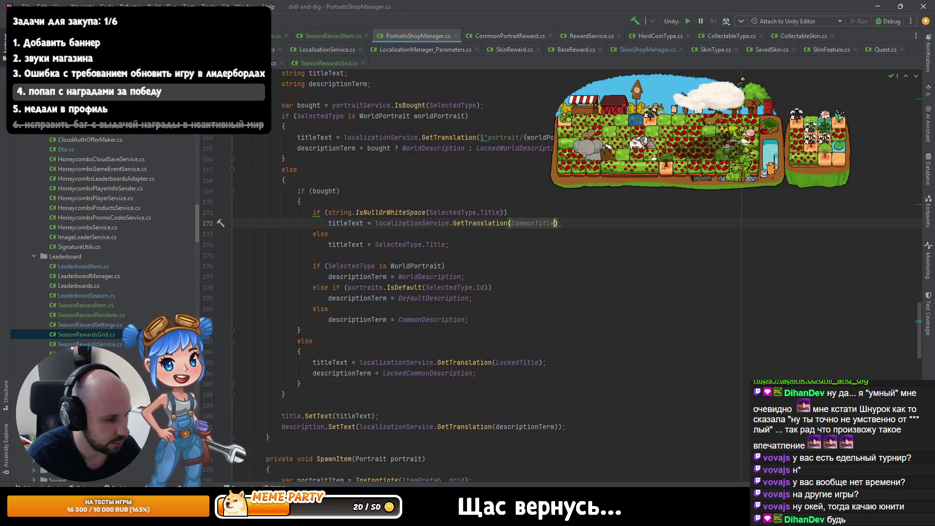
key(alt+Tab)
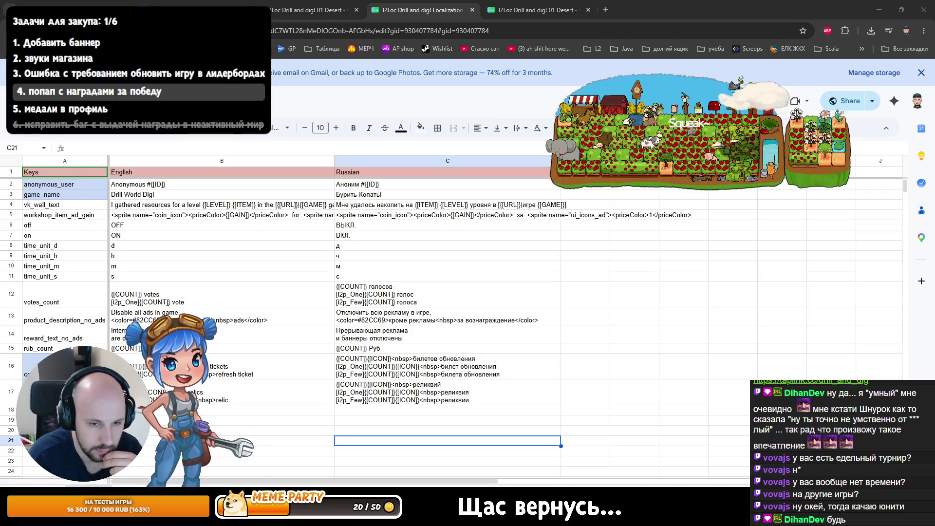
key(alt+Tab)
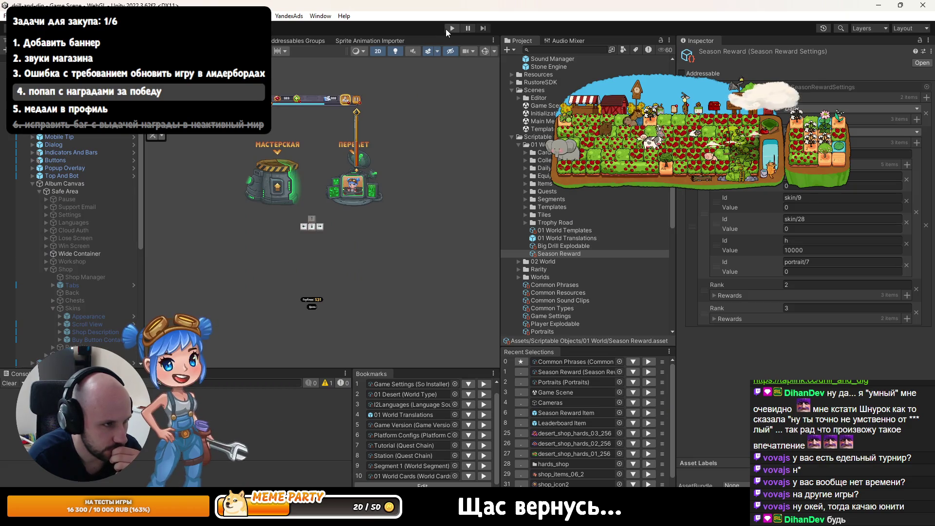
key(alt+Tab)
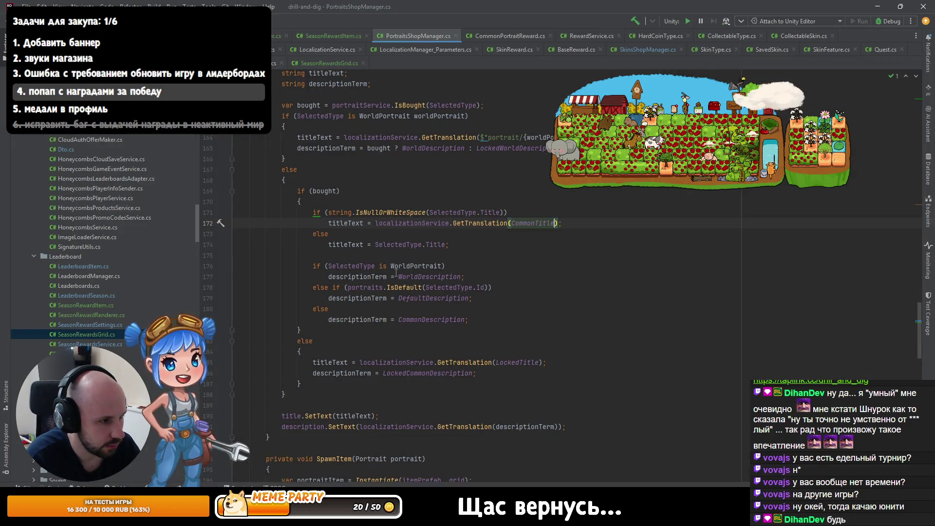
key(ctrl+Tab)
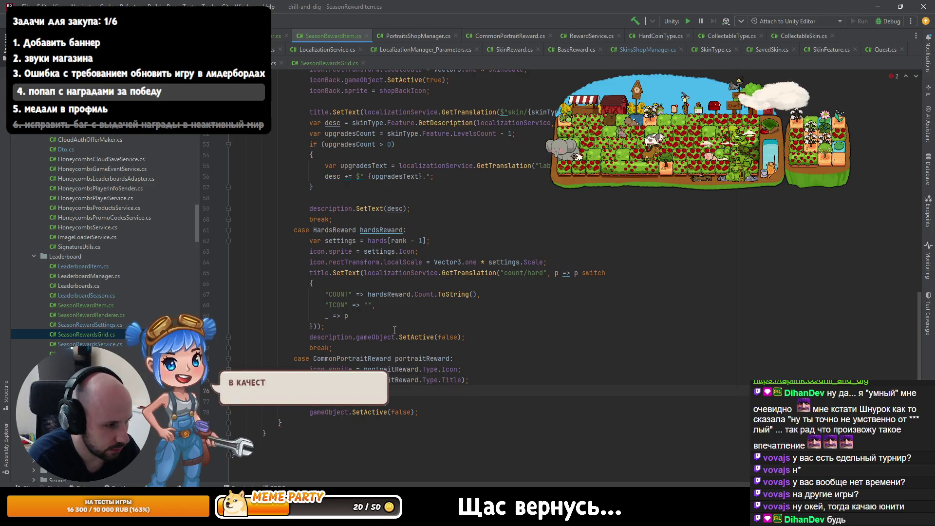
key(Up)
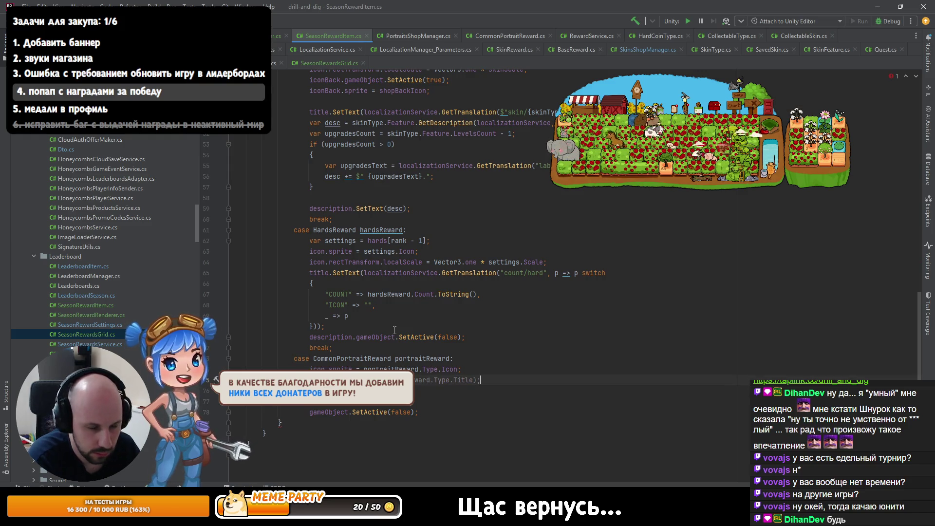
key(alt+Tab)
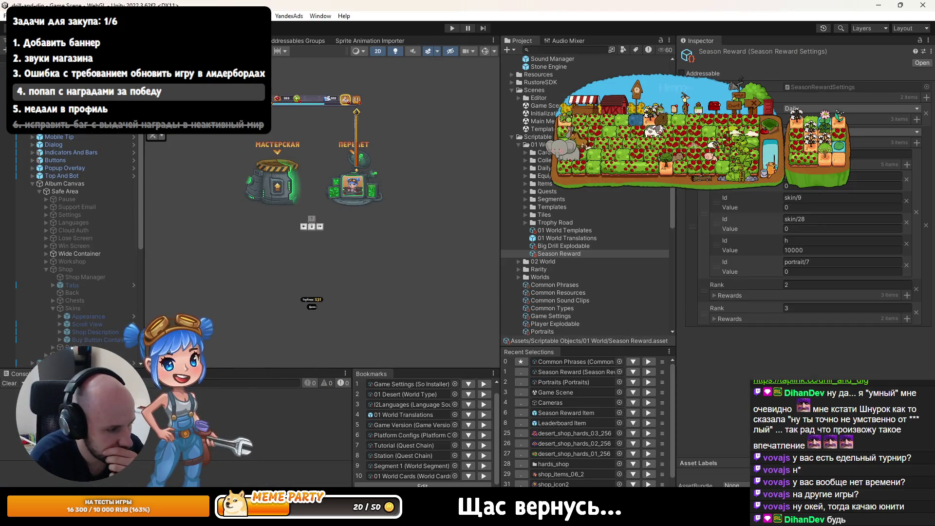
key(alt+Tab)
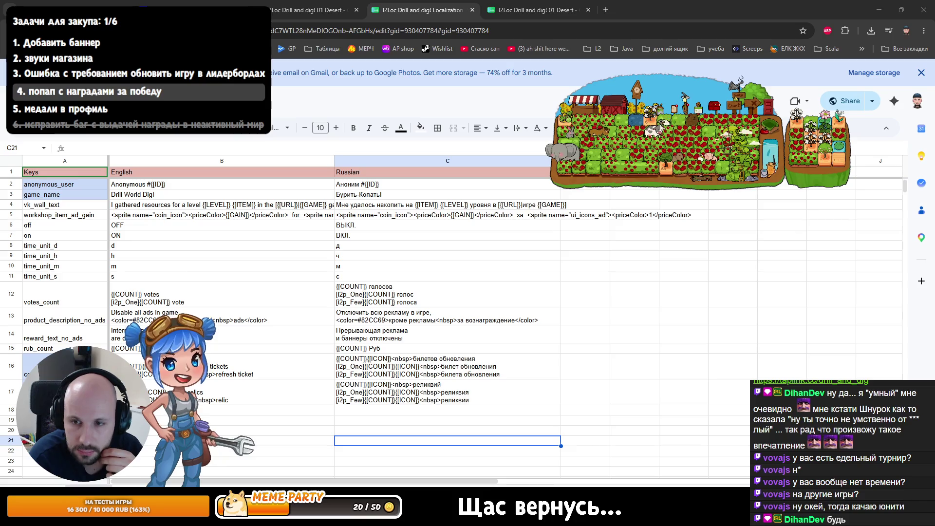
- Center the farm game window and check the Storefront Showdown quest order
drag(656, 147, 483, 232)
click(506, 170)
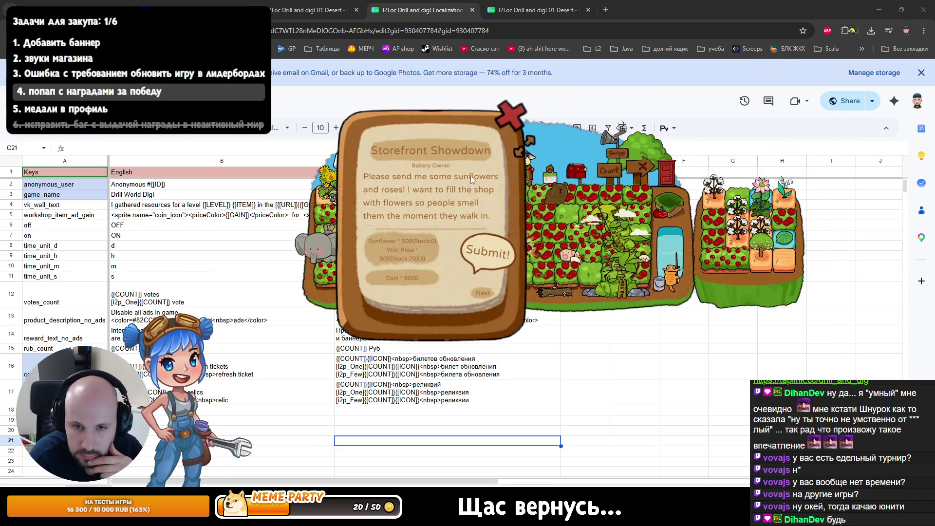
click(480, 255)
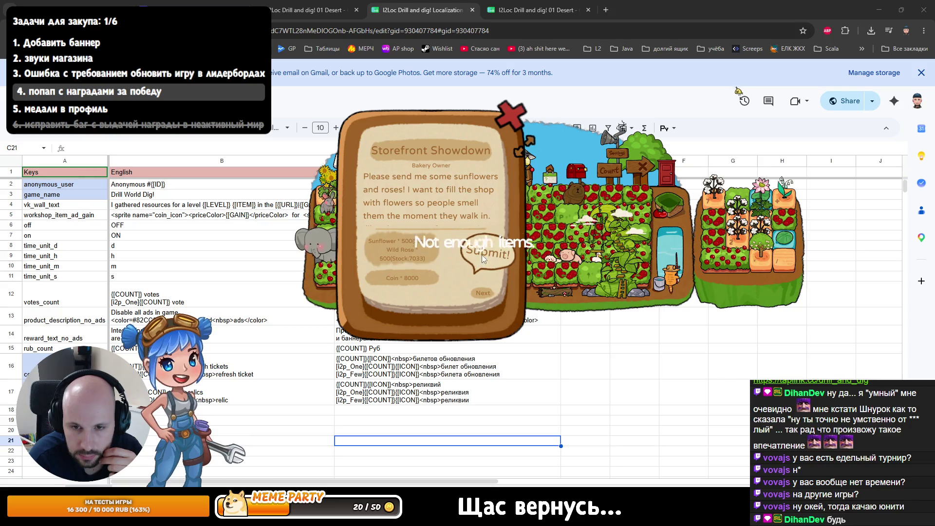
click(510, 115)
- Plant Sunflower seeds in every plot from page 2 of the seed shop
click(404, 166)
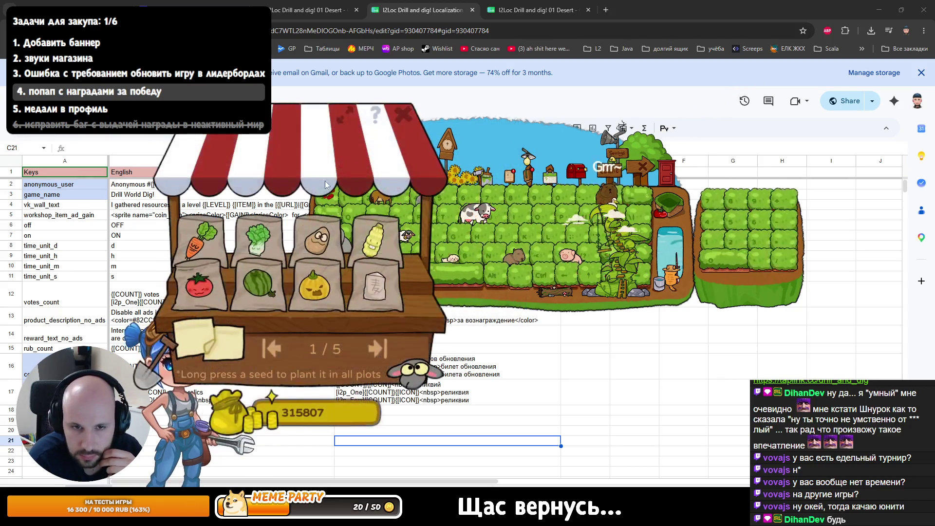
click(375, 343)
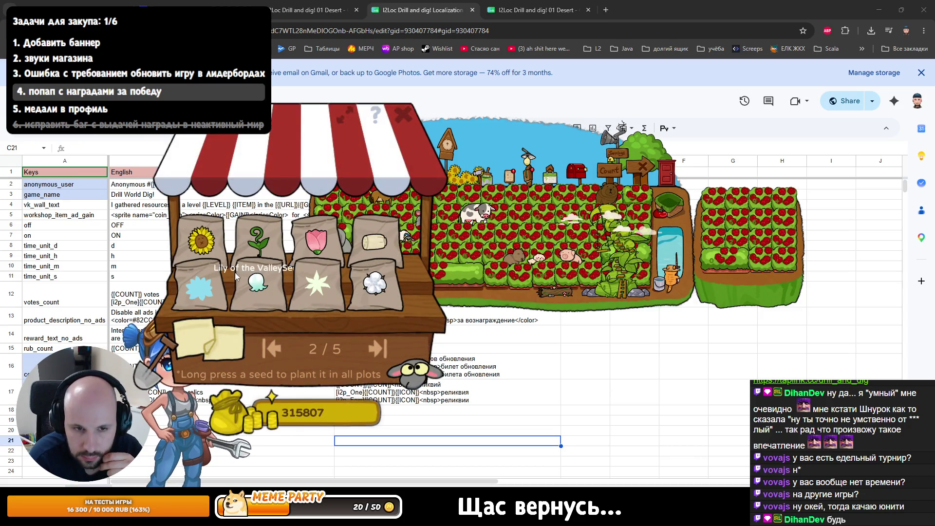
click(214, 250)
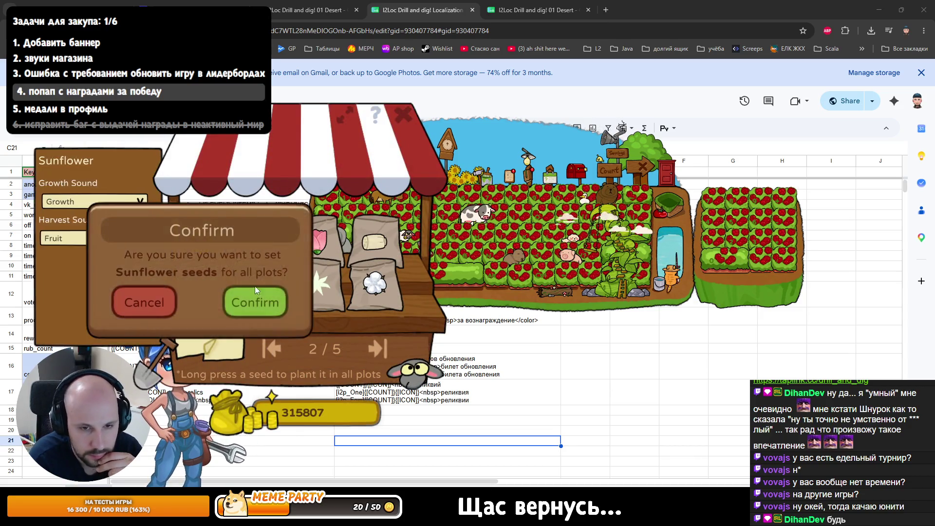
click(267, 292)
click(492, 206)
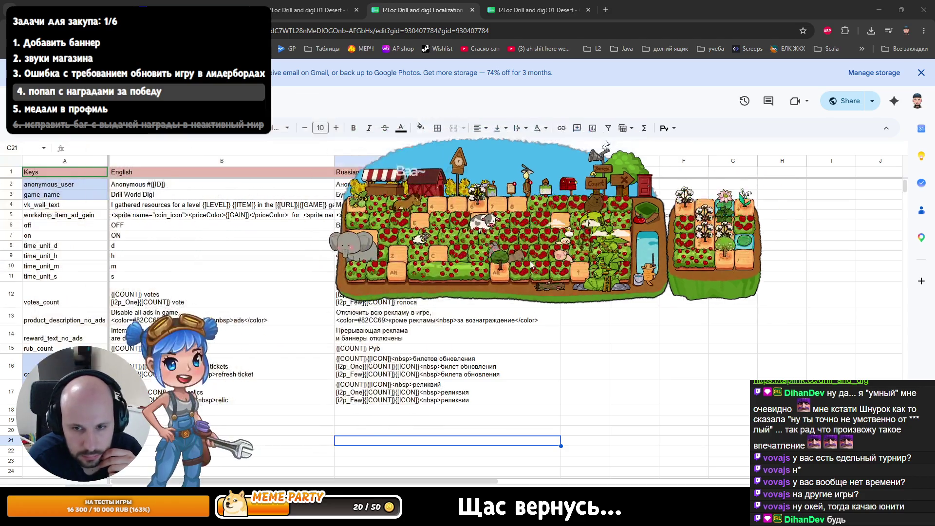
click(508, 194)
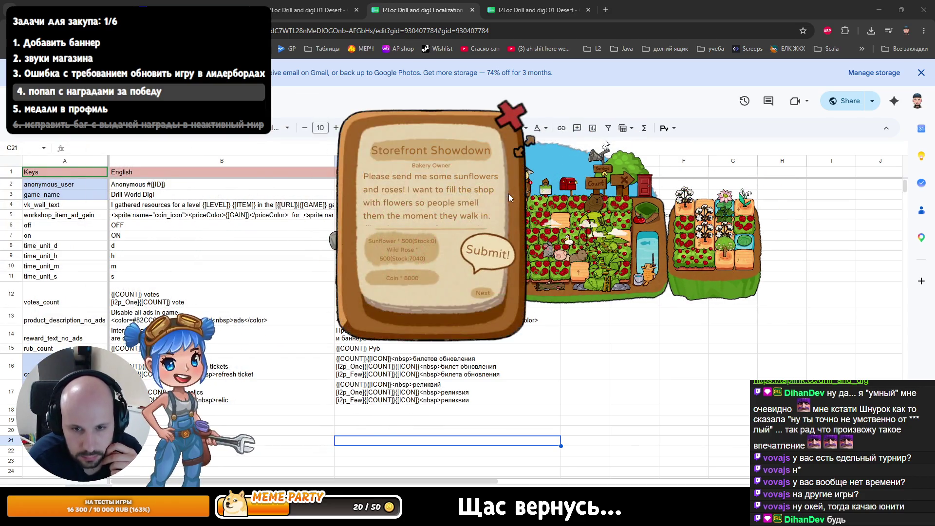
click(510, 125)
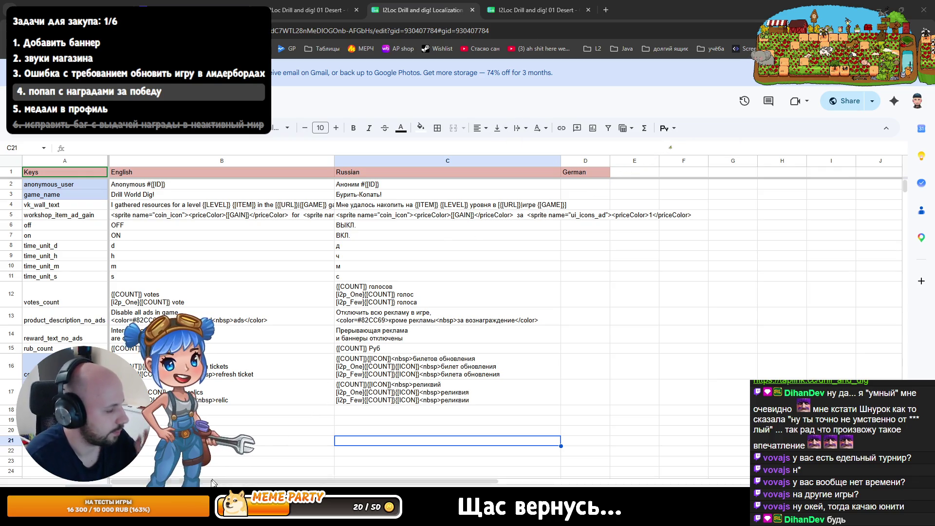
key(alt+Tab)
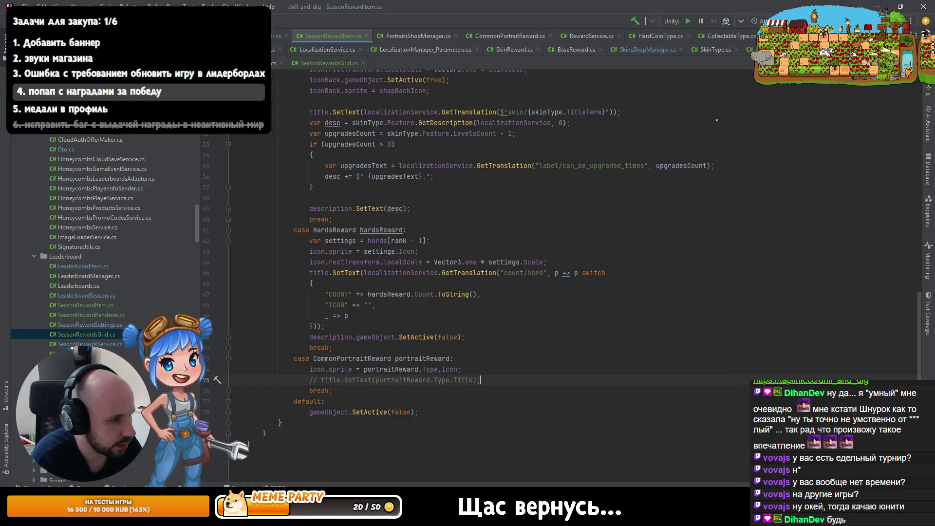
- Try entering Play mode in Unity, which is blocked by a compiler error
key(alt+Tab)
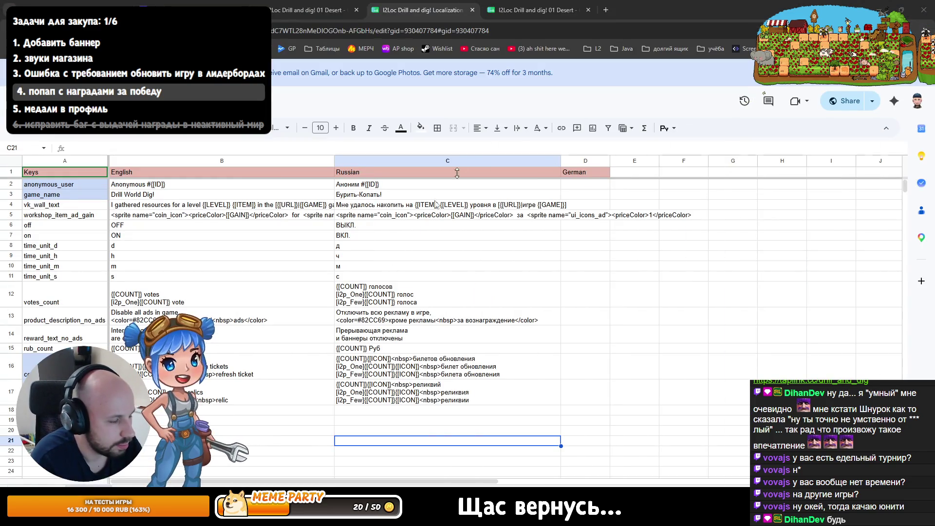
key(alt+Tab)
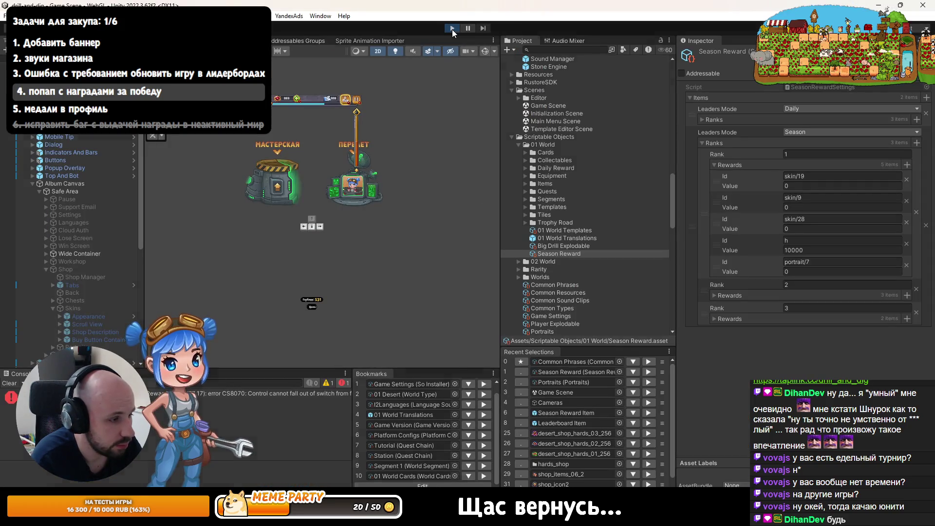
click(451, 29)
key(alt+Tab)
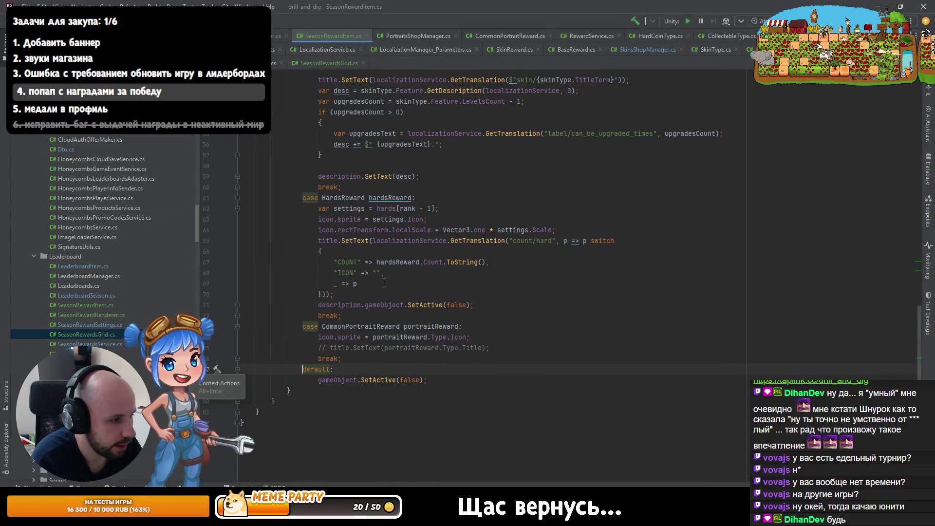
- Add break; after gameObject.SetActive(false) in the default case and let Unity recompile
click(499, 346)
click(456, 381)
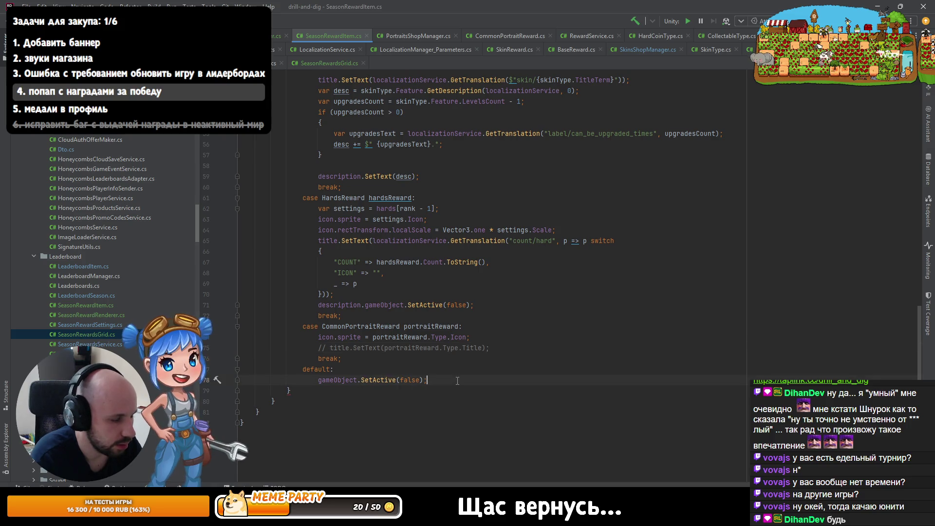
key(Return)
text(b)
key(Escape)
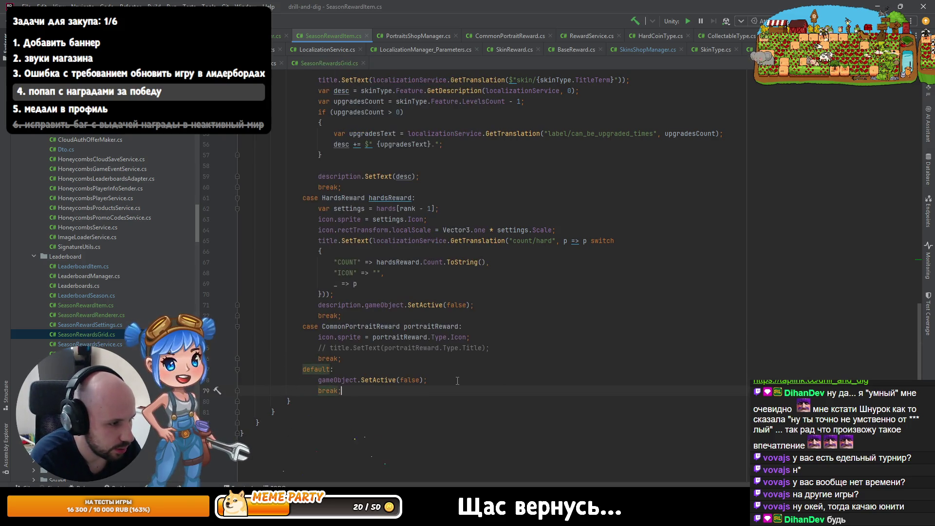
key(alt+Tab)
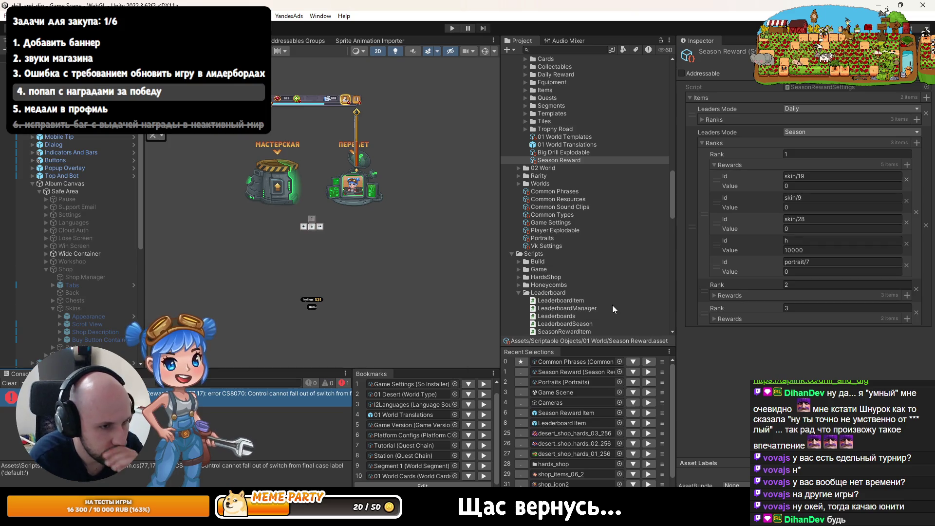
key(alt+Tab)
key(alt+Tab)
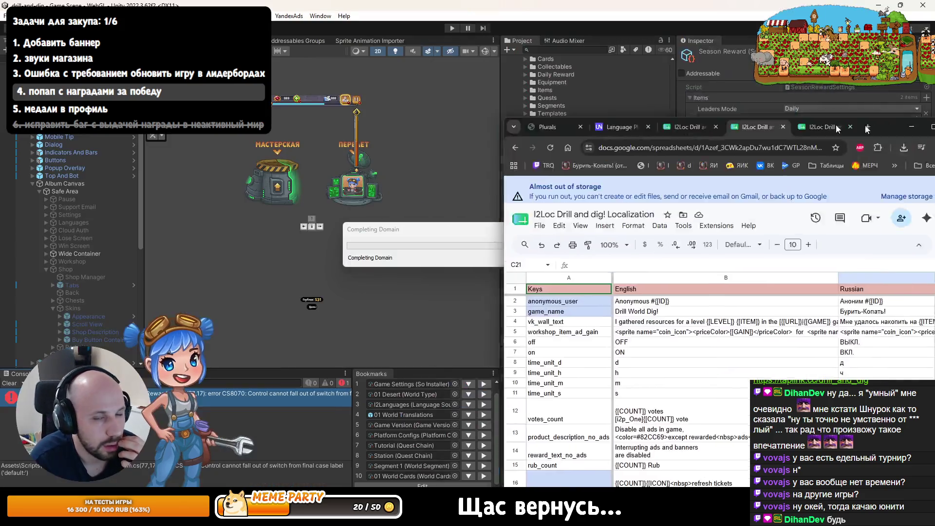